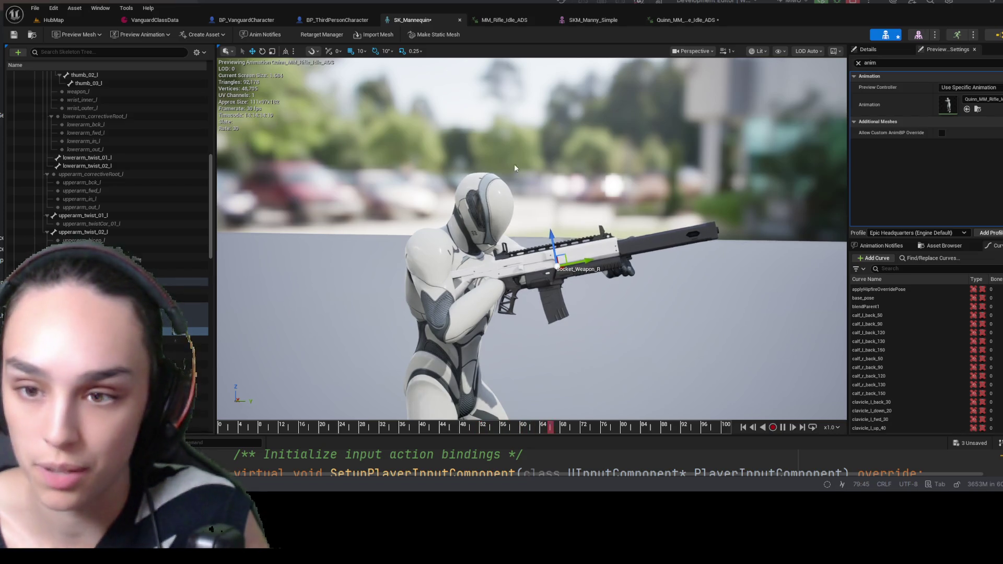
- Inspect the rifle on the mannequin from several angles, then save and close the SK_Mannequin skeleton
{"action": "scroll", "coordinate": [518, 192], "scroll_direction": "down", "scroll_amount": 2}
{"action": "scroll", "coordinate": [517, 192], "scroll_direction": "down", "scroll_amount": 5}
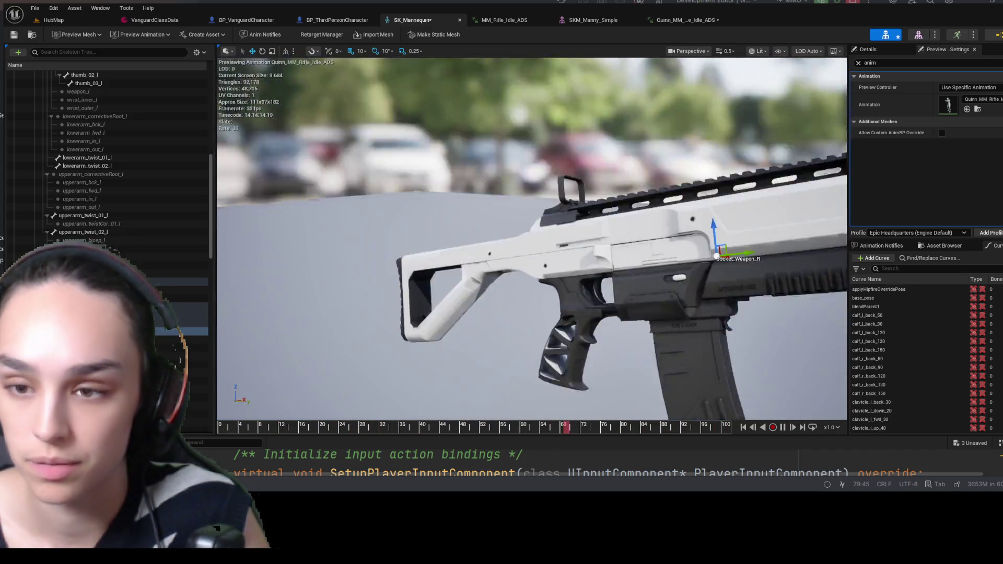
{"action": "mouse_move", "coordinate": [517, 193]}
{"action": "left_mouse_down"}
{"action": "mouse_move", "coordinate": [455, 222]}
{"action": "mouse_move", "coordinate": [282, 234]}
{"action": "mouse_move", "coordinate": [366, 157]}
{"action": "mouse_move", "coordinate": [409, 178]}
{"action": "left_mouse_up"}
{"action": "scroll", "coordinate": [523, 236], "scroll_direction": "down", "scroll_amount": 4}
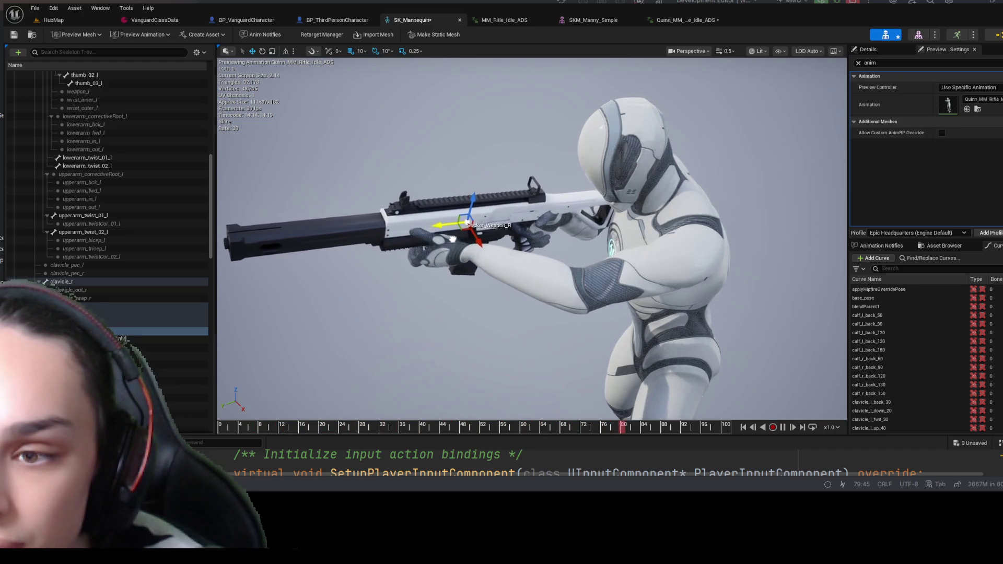
{"action": "left_click_drag", "start_coordinate": [522, 236], "coordinate": [405, 230]}
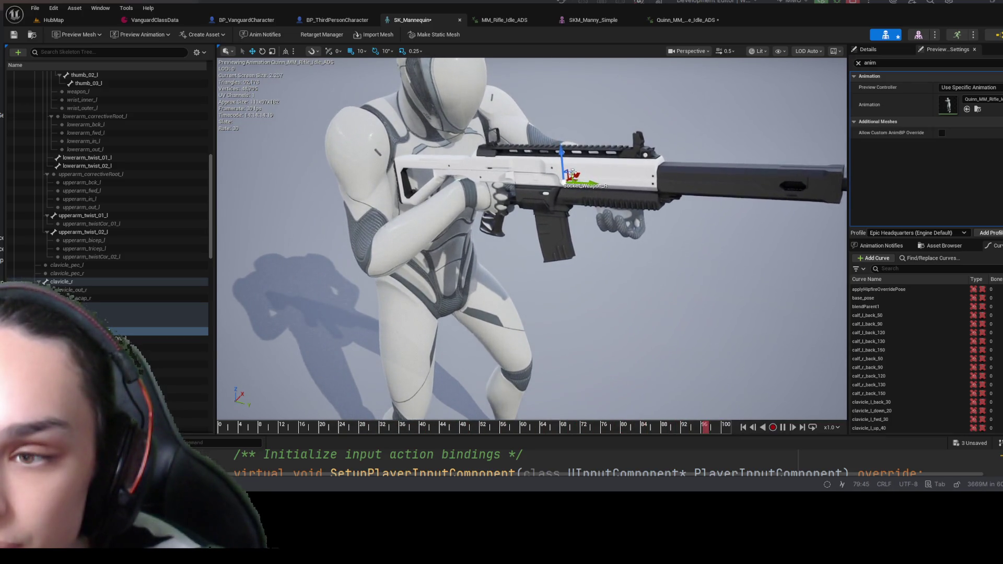
{"action": "mouse_move", "coordinate": [522, 235]}
{"action": "left_mouse_down"}
{"action": "mouse_move", "coordinate": [366, 235]}
{"action": "mouse_move", "coordinate": [627, 235]}
{"action": "mouse_move", "coordinate": [612, 223]}
{"action": "left_mouse_up"}
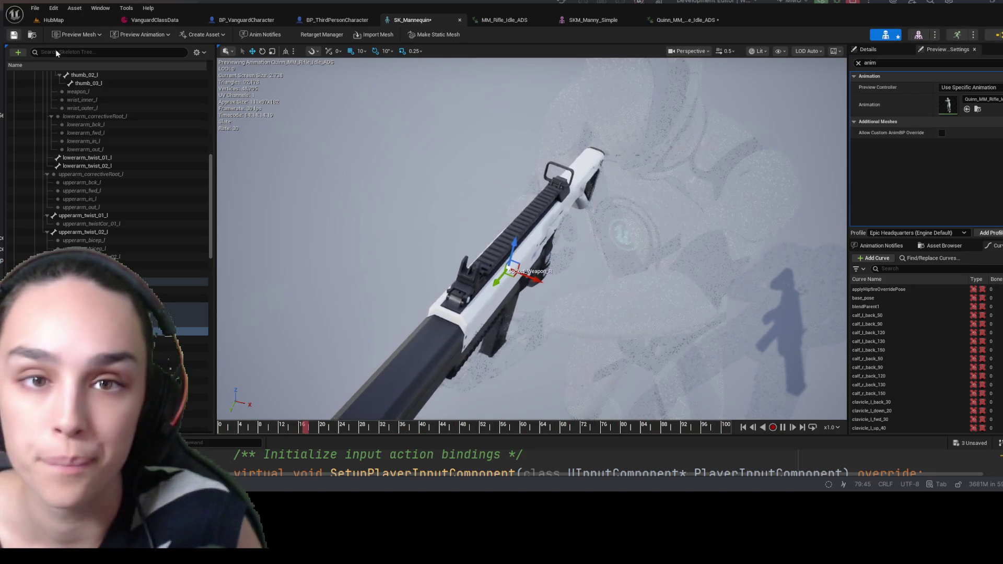
{"action": "left_click", "coordinate": [15, 35]}
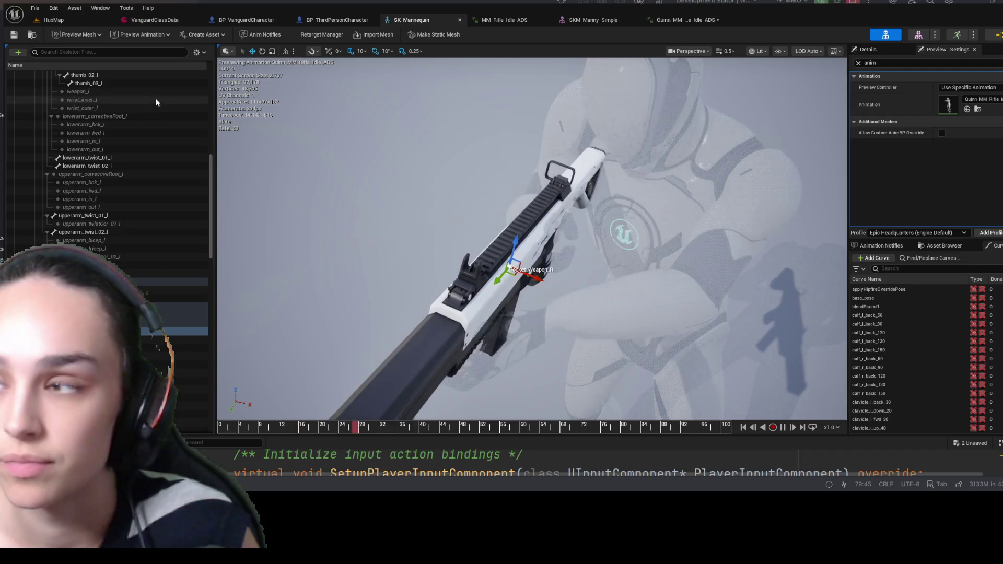
{"action": "left_click", "coordinate": [459, 20]}
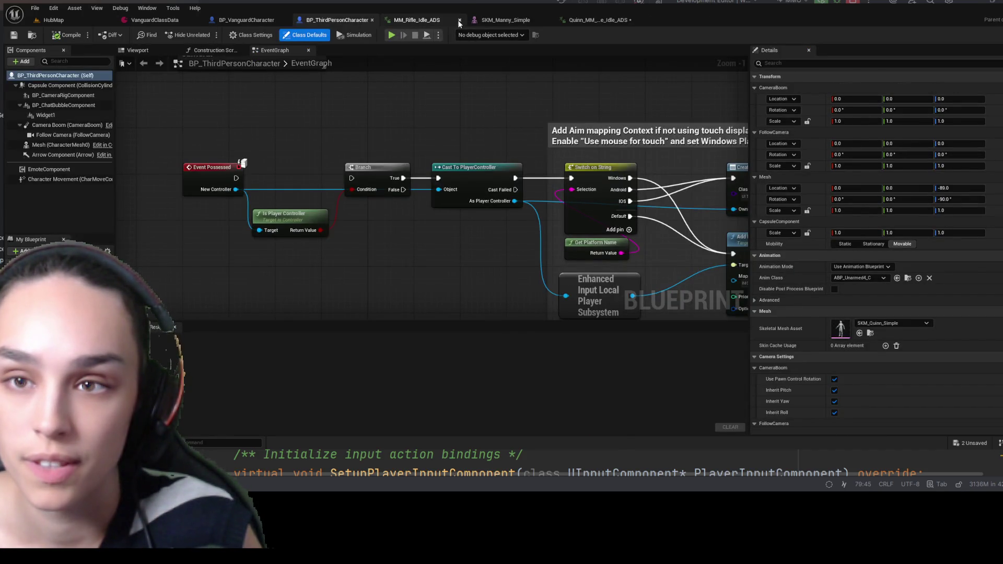
- Close the rifle idle aim animation, SKM_Manny_Simple and Quinn idle aim editors
{"action": "left_click", "coordinate": [458, 21]}
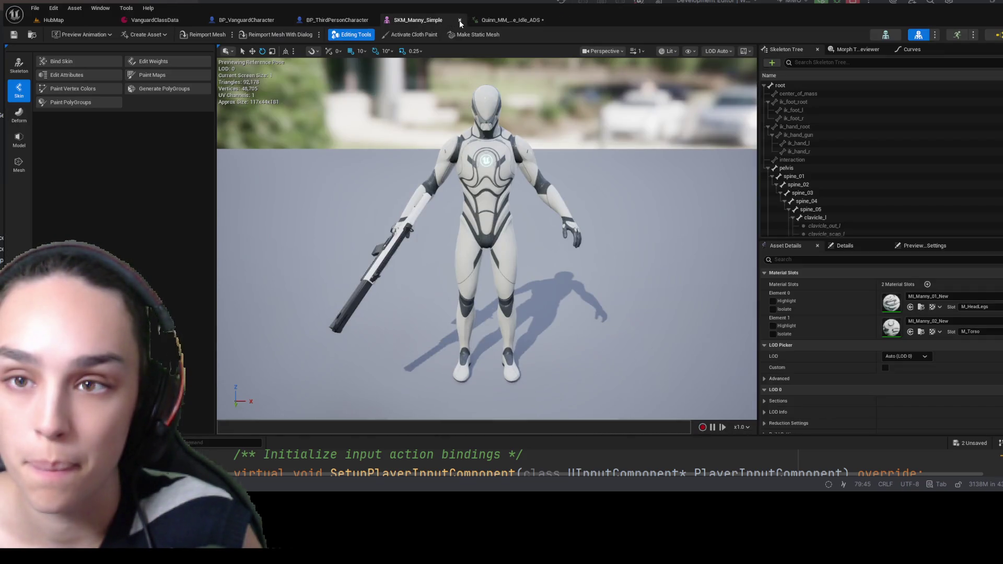
{"action": "left_click", "coordinate": [459, 21]}
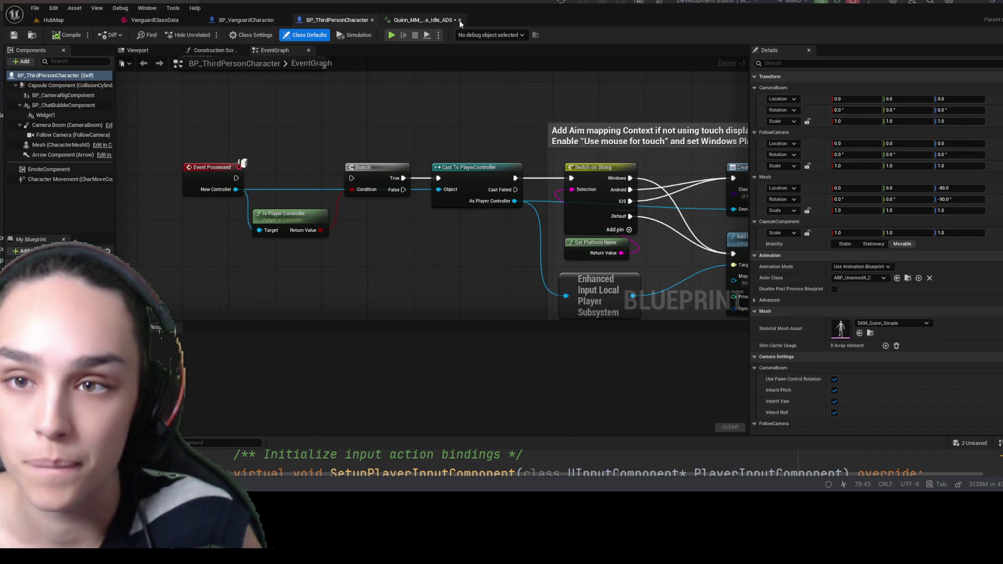
{"action": "left_click", "coordinate": [460, 20]}
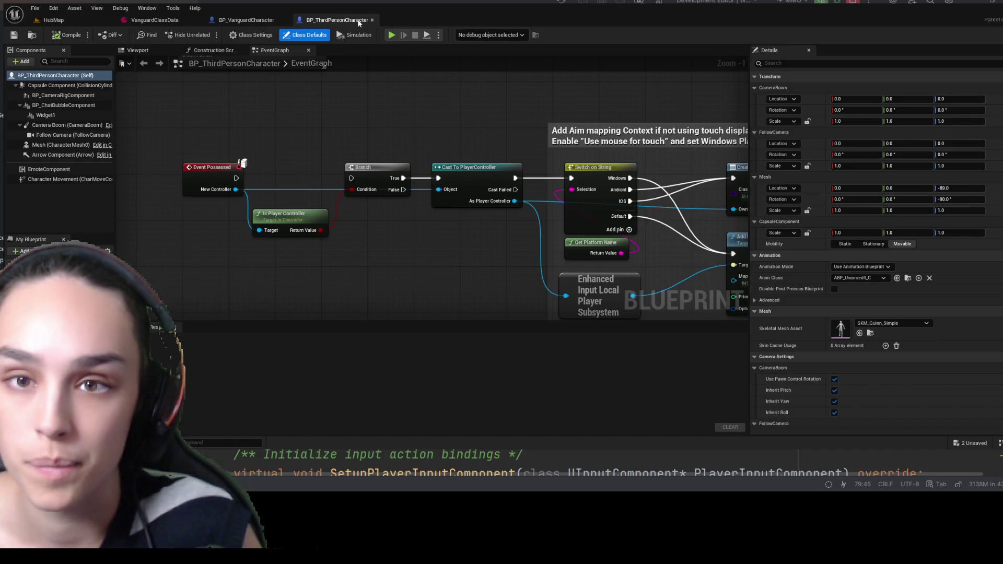
- Open SKM_Quinn_Simple from the character mesh assets to preview Quinn with the rifle
{"action": "left_click", "coordinate": [870, 332]}
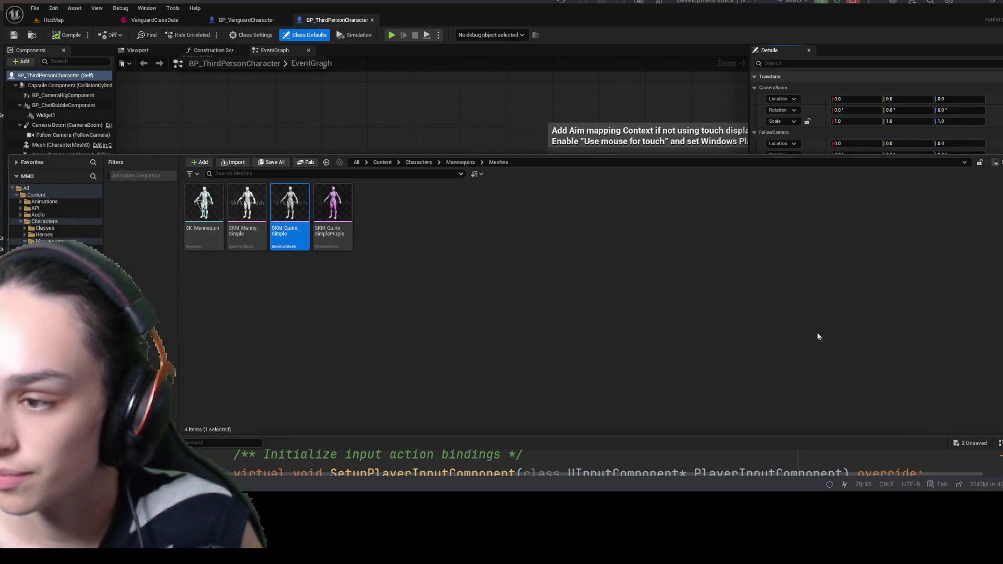
{"action": "double_click", "coordinate": [292, 219]}
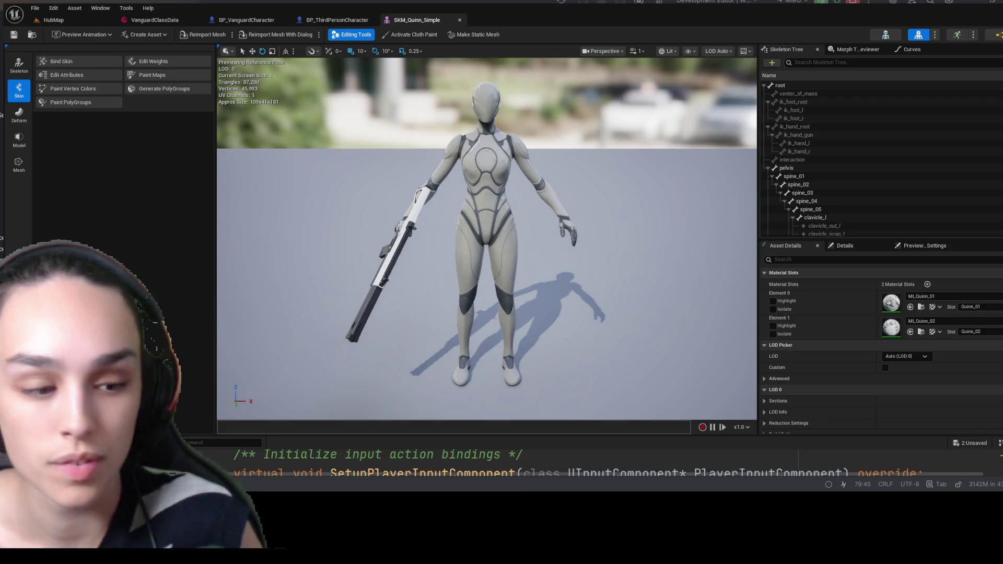
{"action": "key", "text": "ctrl+space"}
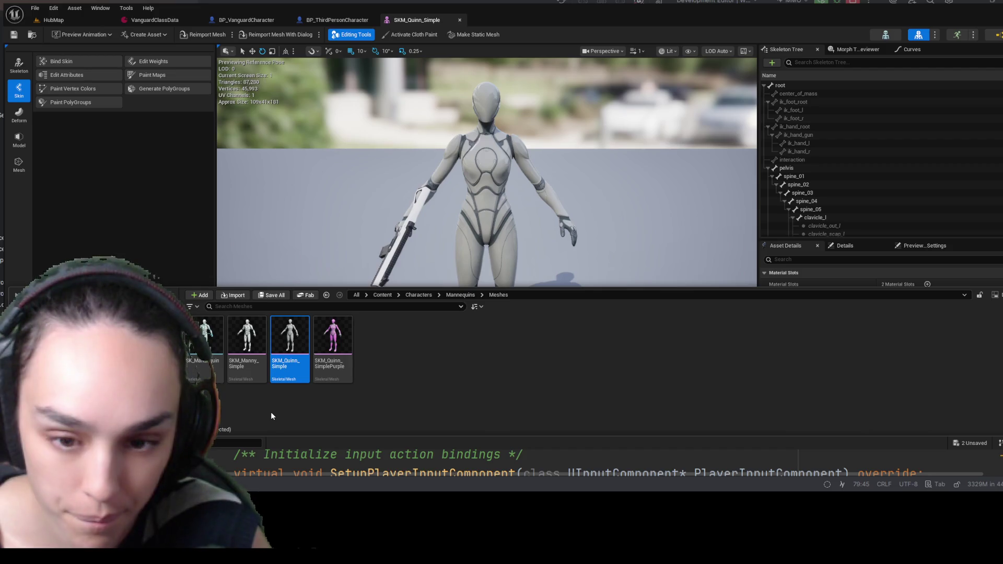
{"action": "left_click", "coordinate": [140, 162]}
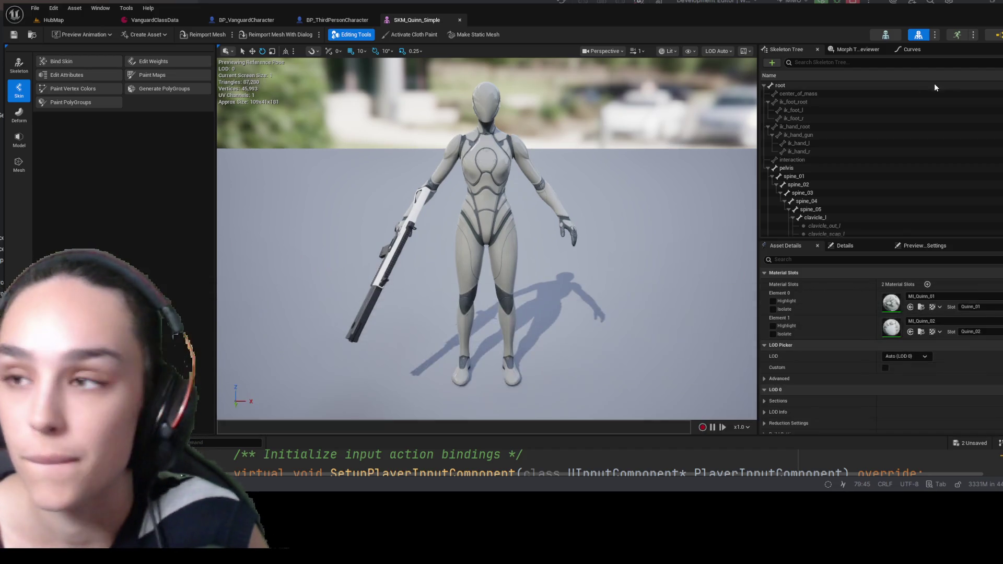
{"action": "left_click", "coordinate": [922, 309]}
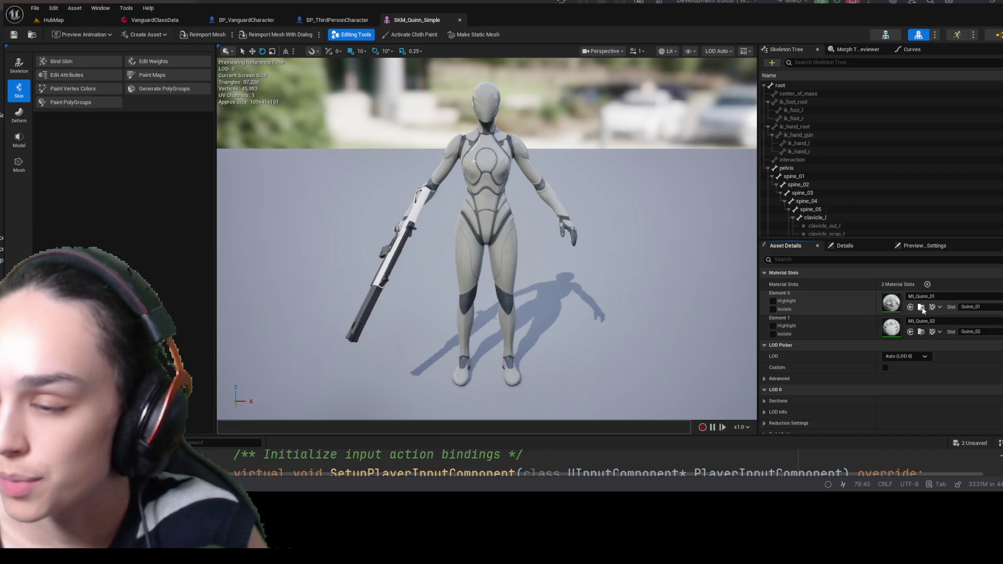
{"action": "left_click", "coordinate": [922, 308]}
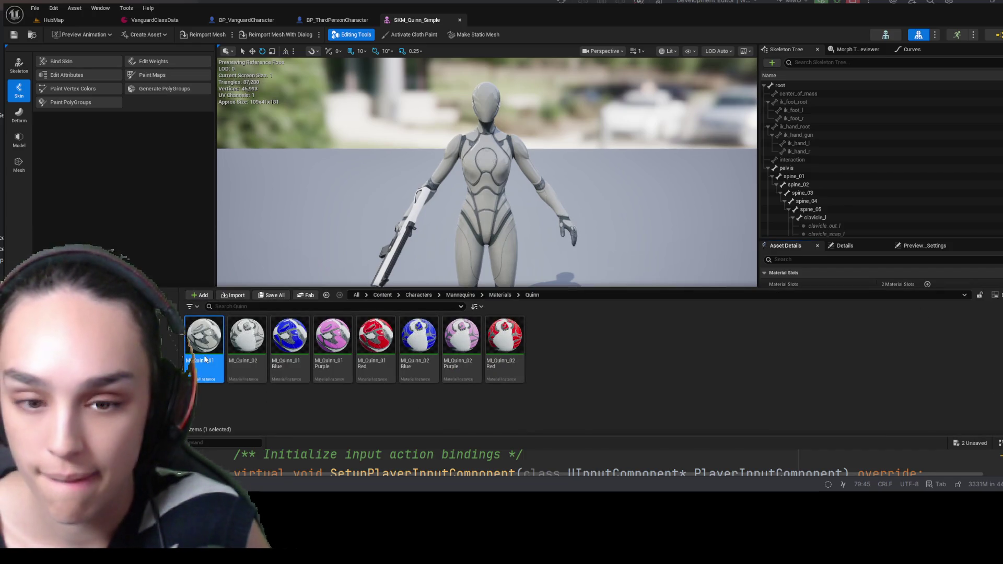
{"action": "key", "text": "ctrl+space"}
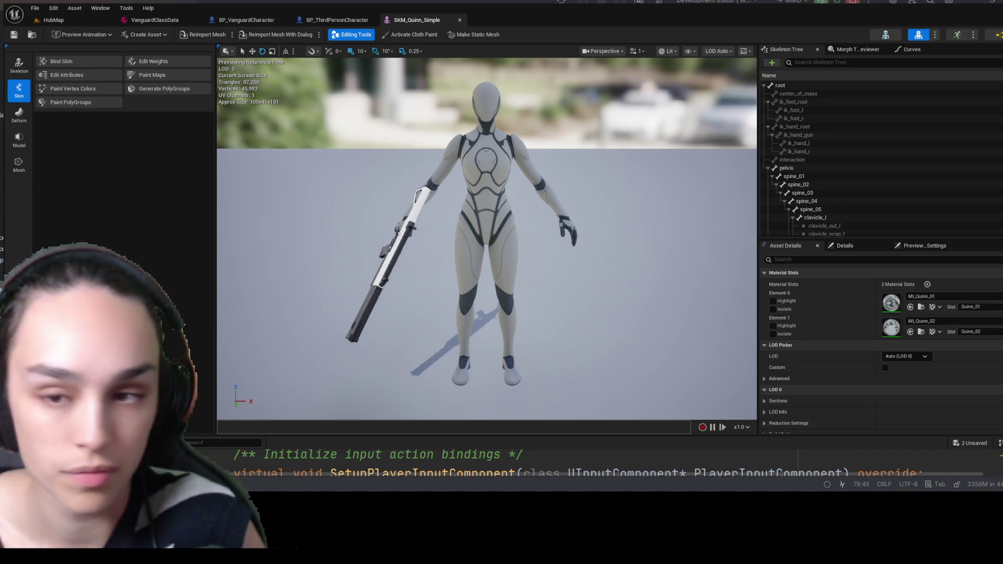
{"action": "scroll", "coordinate": [453, 345], "scroll_direction": "down", "scroll_amount": 3}
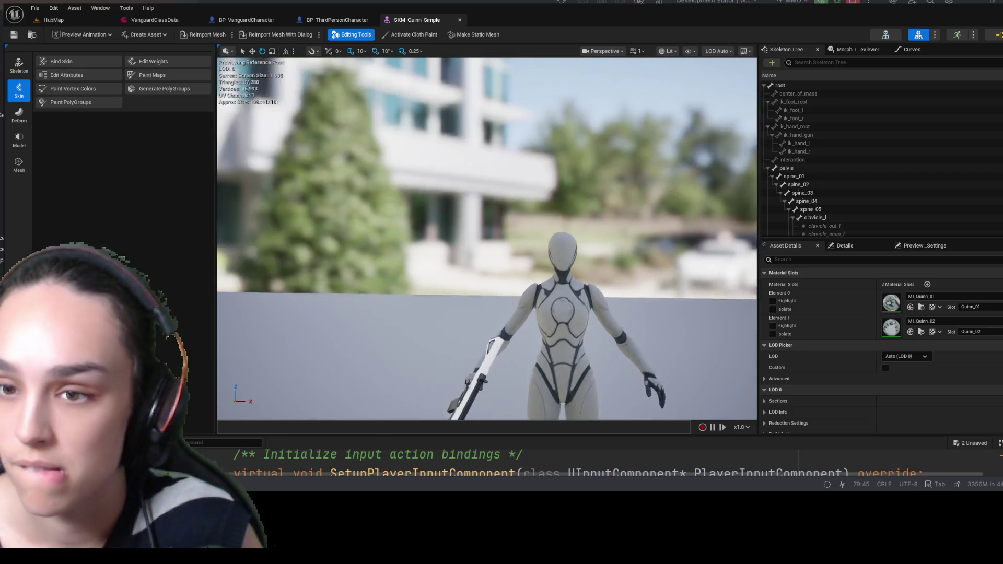
{"action": "scroll", "coordinate": [452, 345], "scroll_direction": "up", "scroll_amount": 6}
{"action": "scroll", "coordinate": [452, 346], "scroll_direction": "down", "scroll_amount": 4}
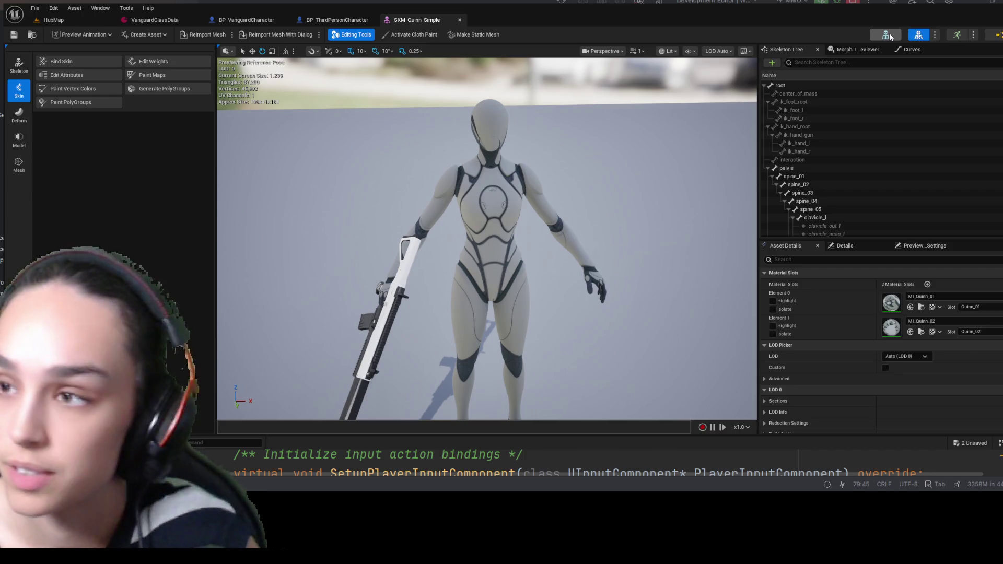
{"action": "left_click", "coordinate": [890, 33]}
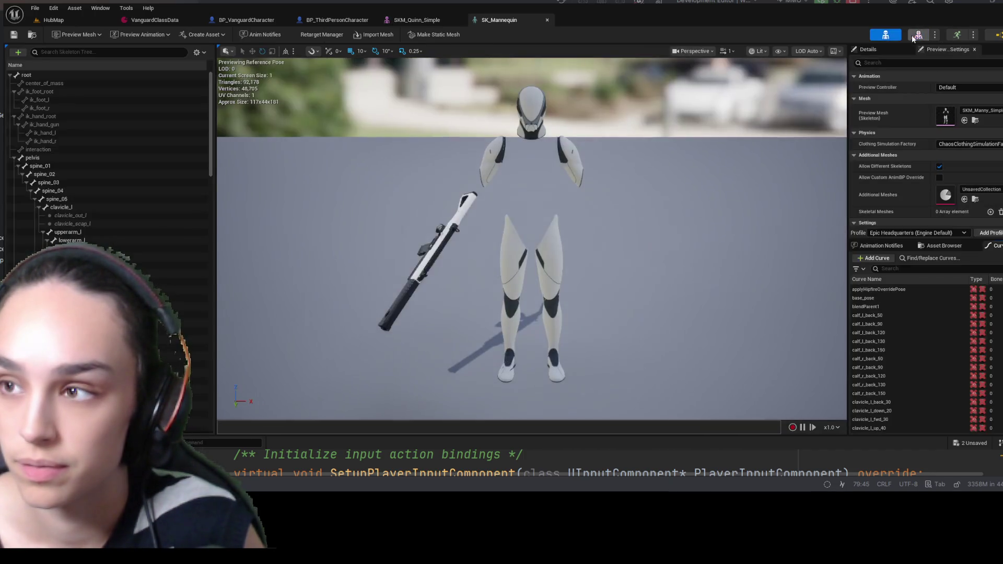
- Filter Preview Scene Settings by 'anim' and set Preview Controller to Use Specific Animation
{"action": "mouse_move", "coordinate": [653, 168]}
{"action": "left_mouse_down"}
{"action": "mouse_move", "coordinate": [601, 186]}
{"action": "mouse_move", "coordinate": [643, 167]}
{"action": "mouse_move", "coordinate": [619, 188]}
{"action": "mouse_move", "coordinate": [570, 177]}
{"action": "mouse_move", "coordinate": [610, 195]}
{"action": "left_mouse_up"}
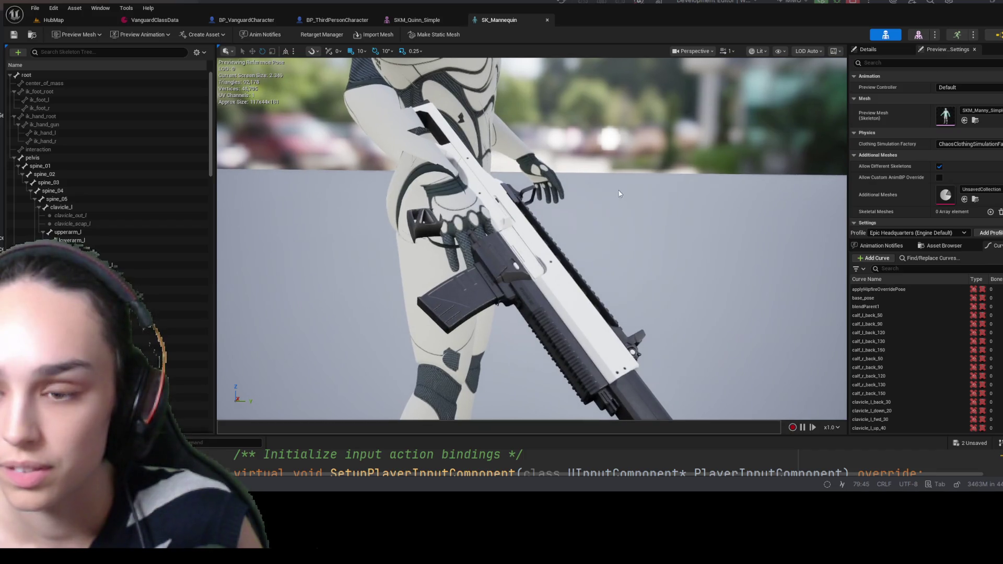
{"action": "type", "text": "anim"}
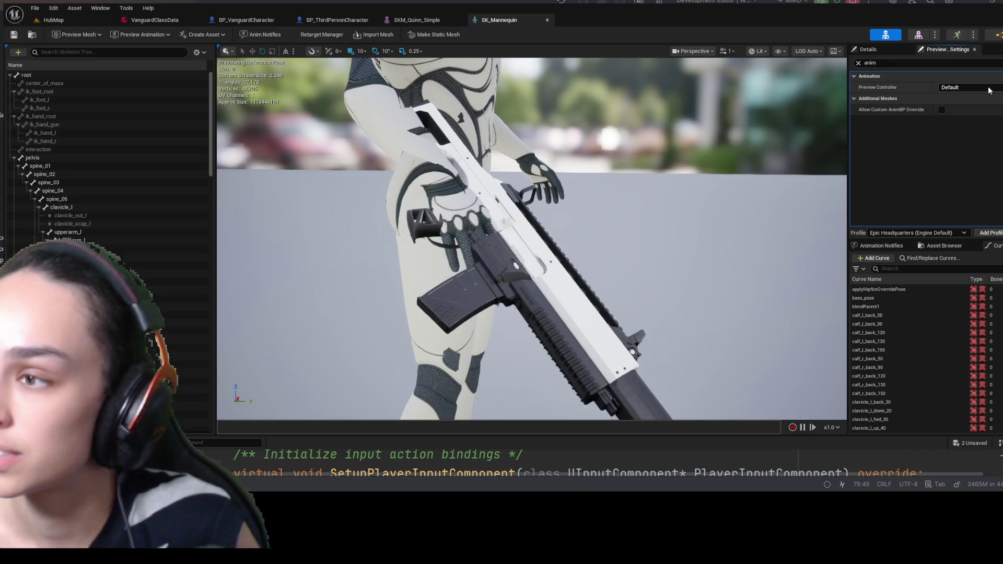
{"action": "left_click", "coordinate": [966, 87]}
{"action": "left_click", "coordinate": [972, 116]}
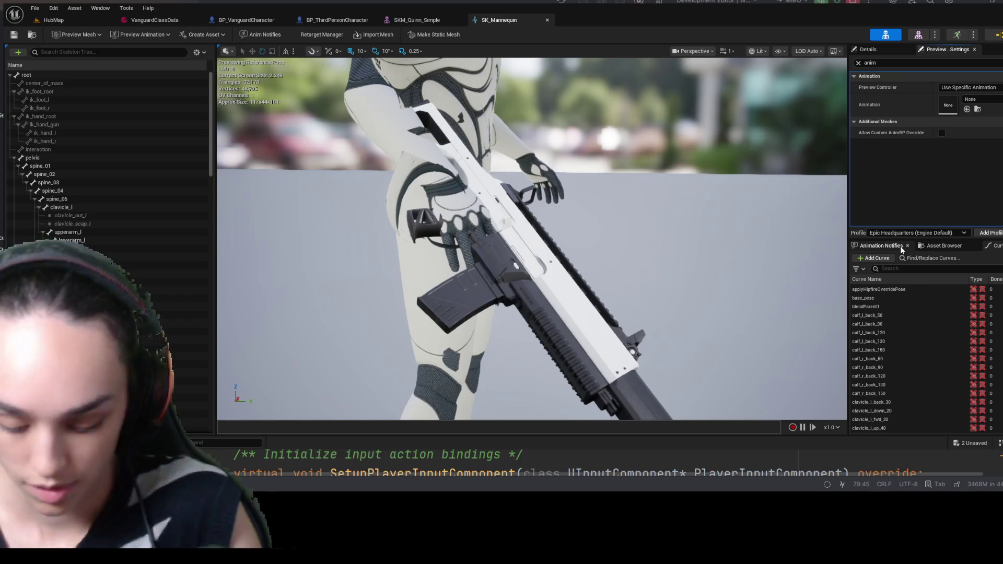
- Play Quinn_MM_Rifle_Idle_ADS in the preview and select the right-hand weapon socket in the Skeleton Tree
{"action": "left_click", "coordinate": [998, 264]}
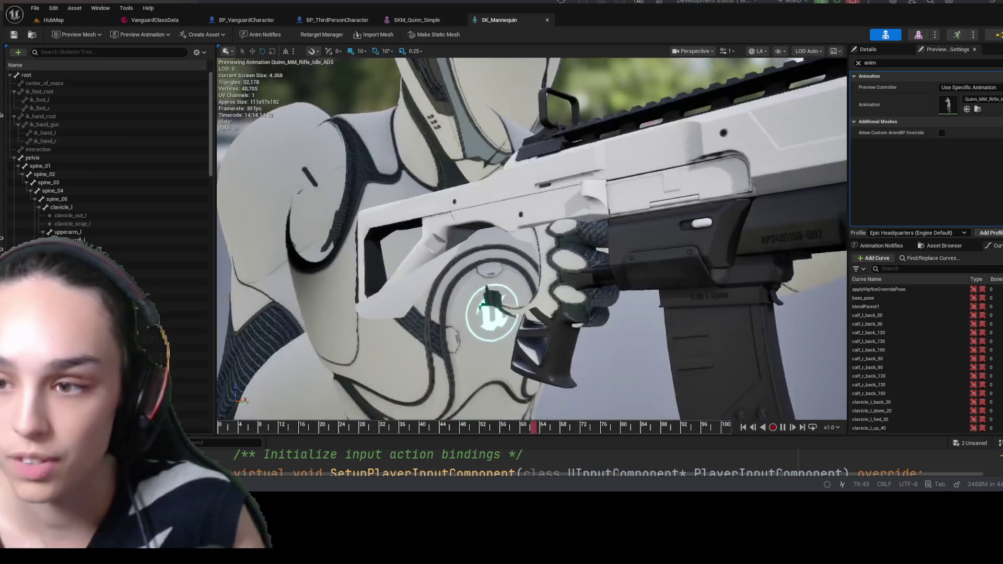
{"action": "scroll", "coordinate": [532, 238], "scroll_direction": "down", "scroll_amount": 1}
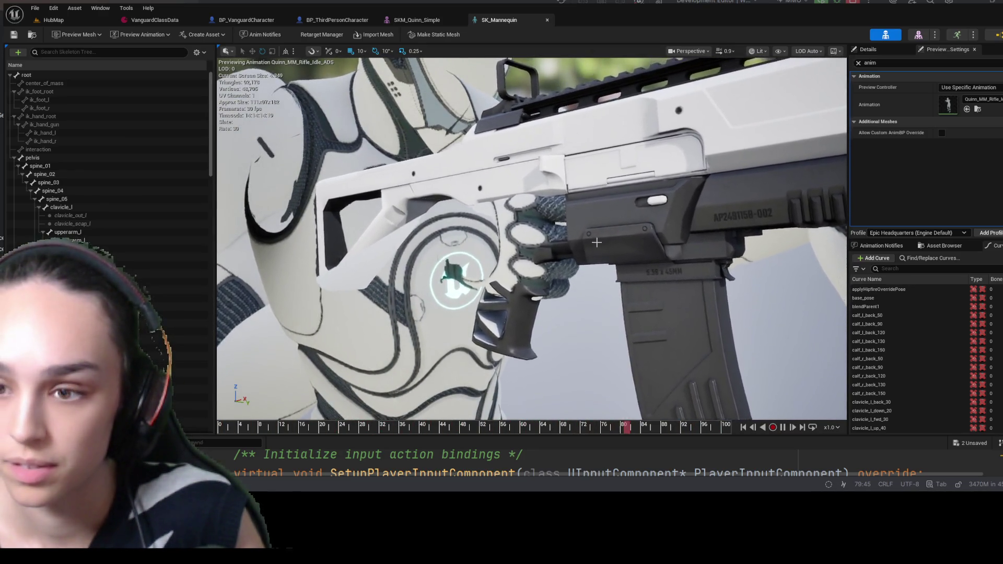
{"action": "scroll", "coordinate": [597, 242], "scroll_direction": "down", "scroll_amount": 6}
{"action": "scroll", "coordinate": [597, 242], "scroll_direction": "up", "scroll_amount": 6}
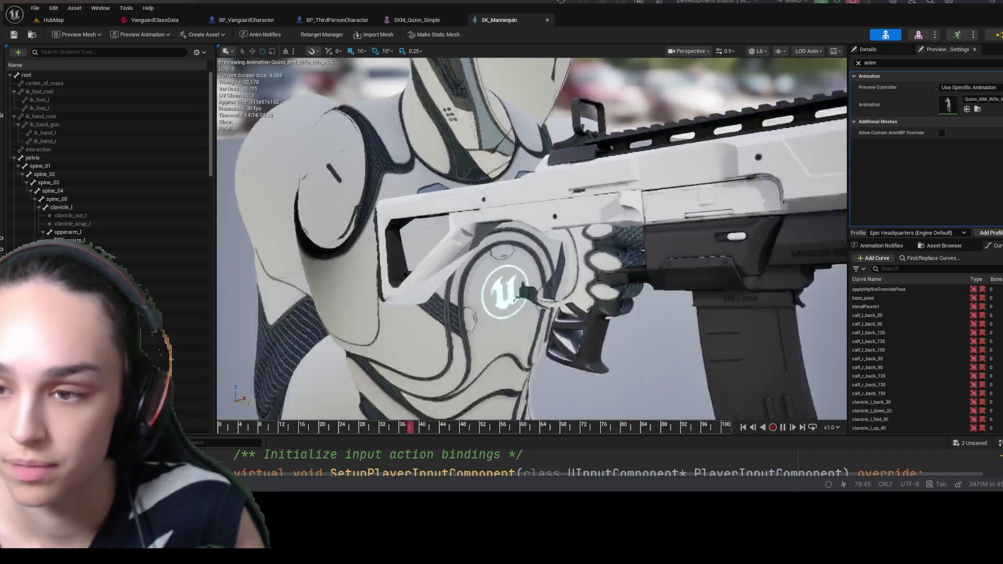
{"action": "scroll", "coordinate": [597, 242], "scroll_direction": "down", "scroll_amount": 3}
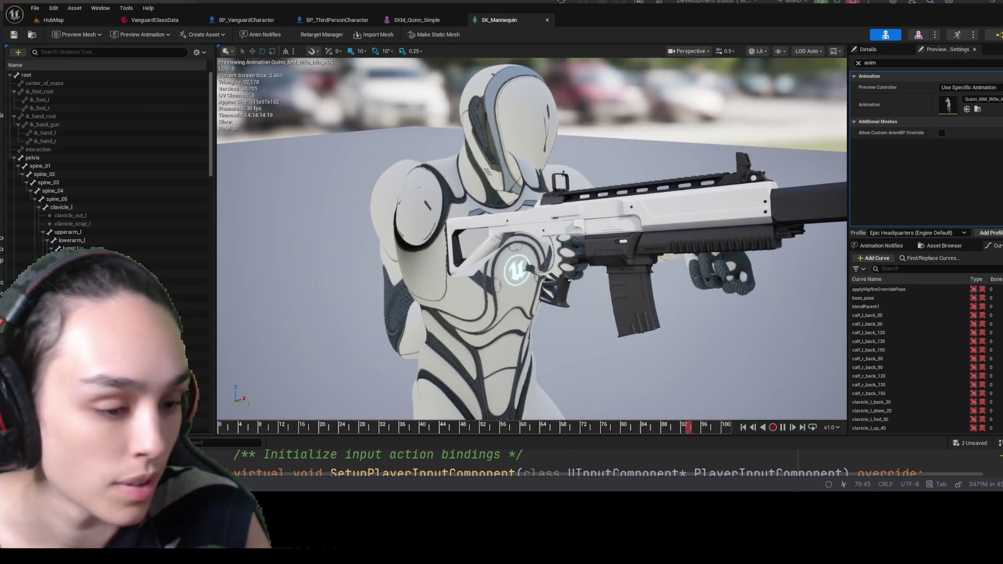
{"action": "scroll", "coordinate": [104, 157], "scroll_direction": "down", "scroll_amount": 10}
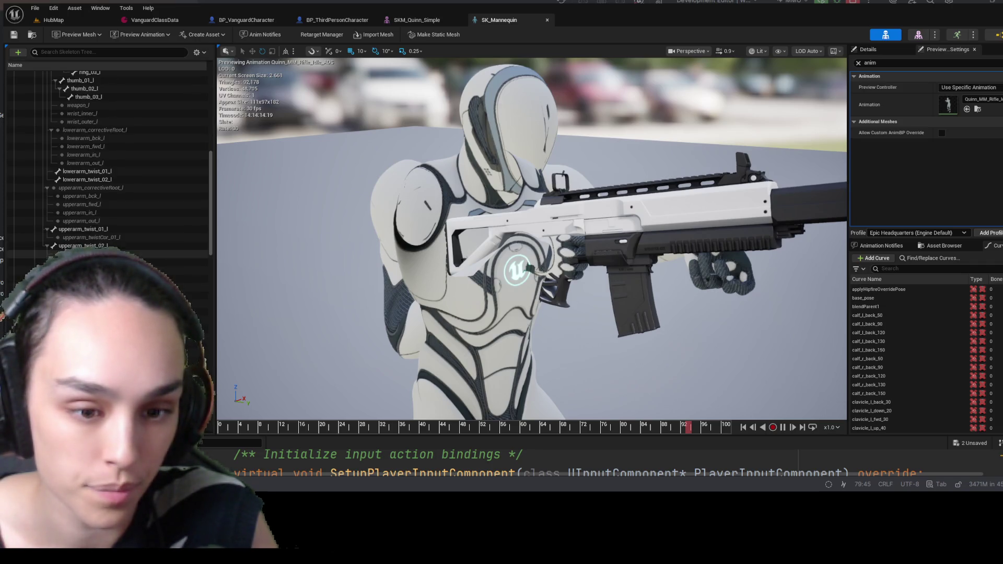
{"action": "scroll", "coordinate": [104, 157], "scroll_direction": "down", "scroll_amount": 5}
{"action": "left_click", "coordinate": [112, 217]}
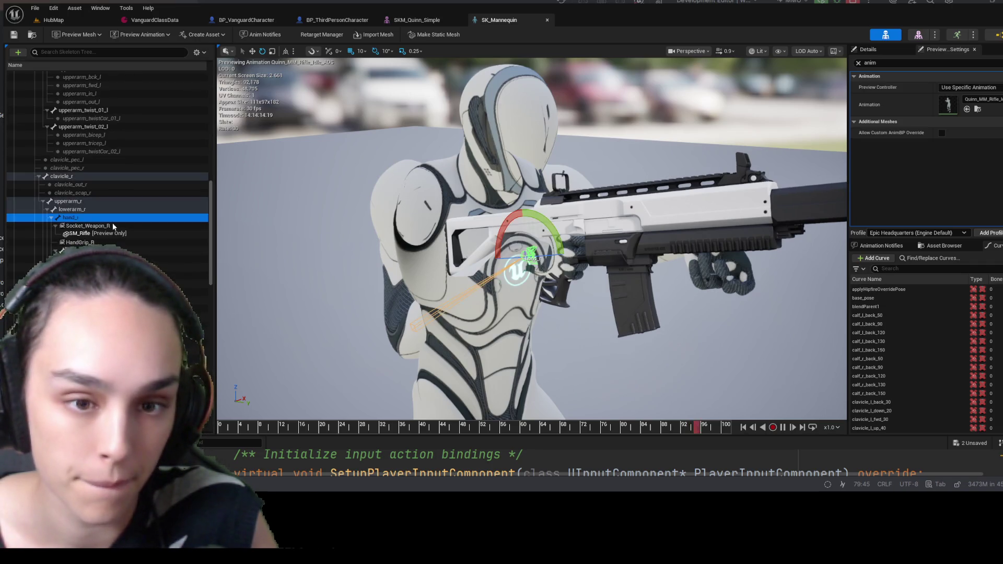
- Select Socket_Weapon_R and drag it down along Z with the translate gizmo to lower the rifle
{"action": "left_click", "coordinate": [112, 226]}
{"action": "mouse_move", "coordinate": [686, 327]}
{"action": "left_mouse_down"}
{"action": "mouse_move", "coordinate": [574, 330]}
{"action": "mouse_move", "coordinate": [784, 330]}
{"action": "mouse_move", "coordinate": [773, 314]}
{"action": "mouse_move", "coordinate": [679, 334]}
{"action": "mouse_move", "coordinate": [653, 376]}
{"action": "mouse_move", "coordinate": [694, 315]}
{"action": "mouse_move", "coordinate": [679, 324]}
{"action": "mouse_move", "coordinate": [653, 272]}
{"action": "mouse_move", "coordinate": [645, 298]}
{"action": "mouse_move", "coordinate": [731, 305]}
{"action": "left_mouse_up"}
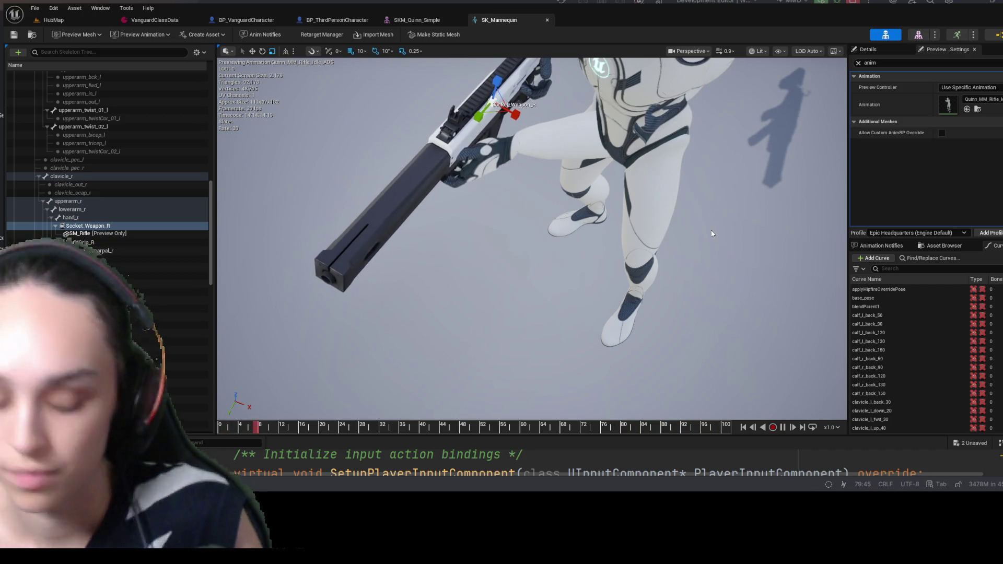
{"action": "key", "text": "e"}
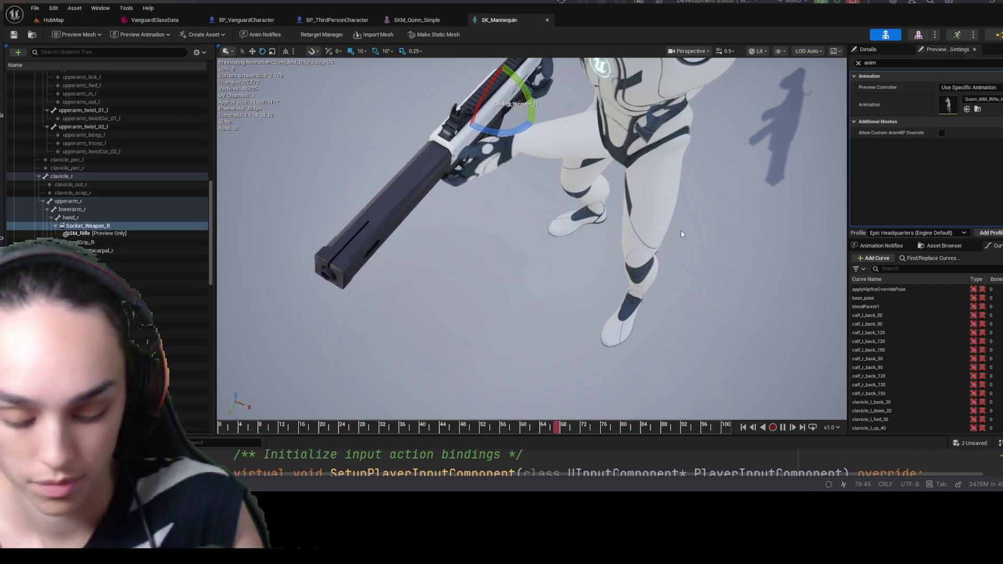
{"action": "key", "text": "w"}
{"action": "mouse_move", "coordinate": [681, 230]}
{"action": "left_mouse_down"}
{"action": "mouse_move", "coordinate": [601, 156]}
{"action": "mouse_move", "coordinate": [502, 230]}
{"action": "mouse_move", "coordinate": [454, 201]}
{"action": "left_mouse_up"}
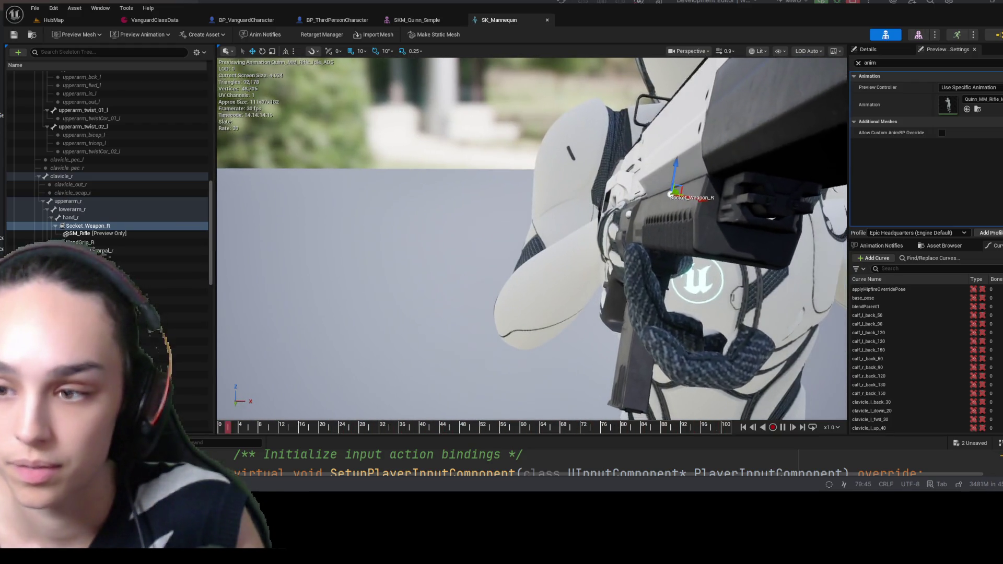
{"action": "mouse_move", "coordinate": [682, 160]}
{"action": "left_mouse_down"}
{"action": "mouse_move", "coordinate": [678, 212]}
{"action": "mouse_move", "coordinate": [606, 206]}
{"action": "mouse_move", "coordinate": [606, 240]}
{"action": "mouse_move", "coordinate": [497, 235]}
{"action": "mouse_move", "coordinate": [496, 245]}
{"action": "mouse_move", "coordinate": [554, 238]}
{"action": "mouse_move", "coordinate": [528, 235]}
{"action": "mouse_move", "coordinate": [599, 275]}
{"action": "mouse_move", "coordinate": [459, 277]}
{"action": "mouse_move", "coordinate": [398, 226]}
{"action": "left_mouse_up"}
{"action": "scroll", "coordinate": [598, 275], "scroll_direction": "up", "scroll_amount": 3}
{"action": "scroll", "coordinate": [496, 275], "scroll_direction": "down", "scroll_amount": 3}
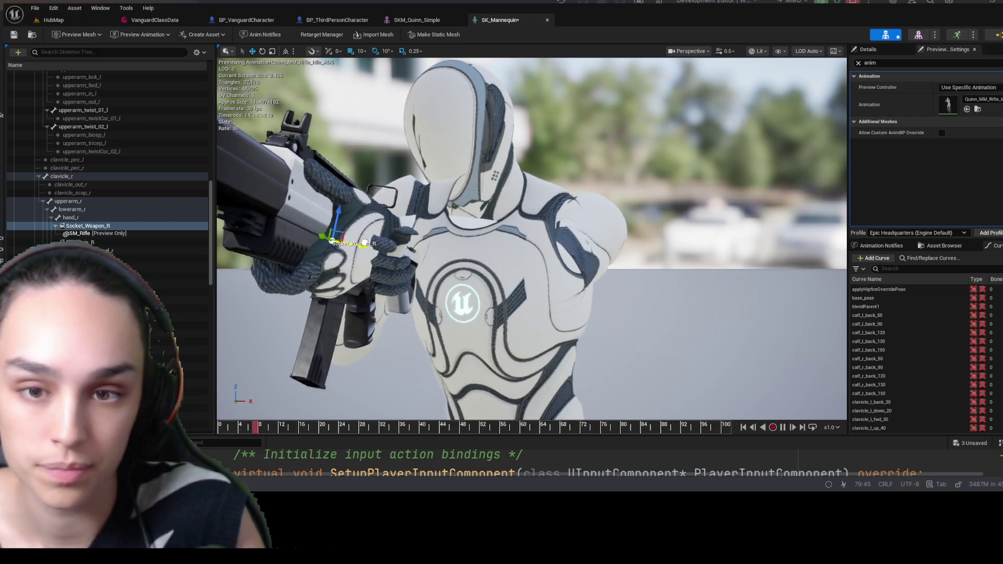
{"action": "left_click_drag", "start_coordinate": [365, 243], "coordinate": [314, 245]}
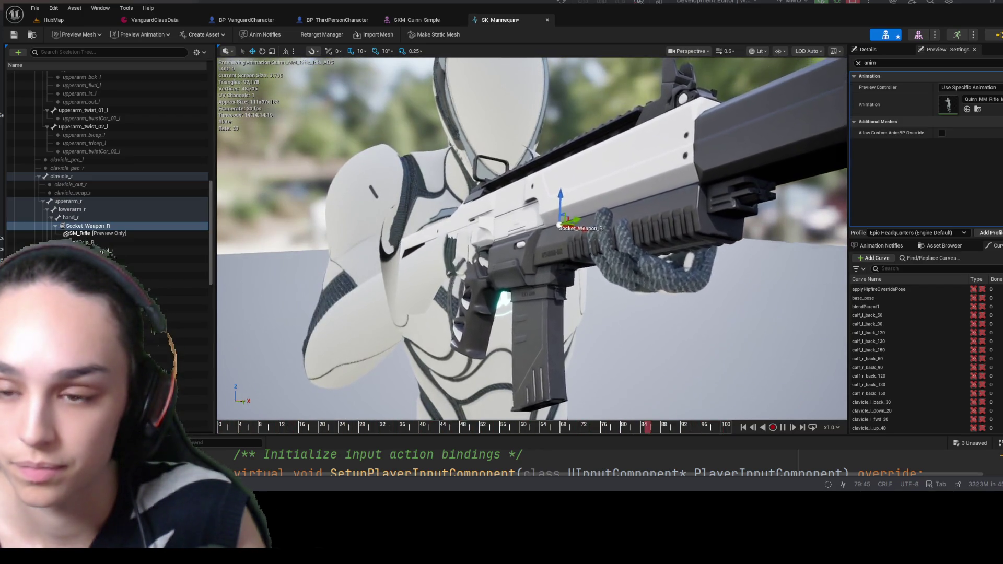
{"action": "left_click_drag", "start_coordinate": [408, 220], "coordinate": [365, 223]}
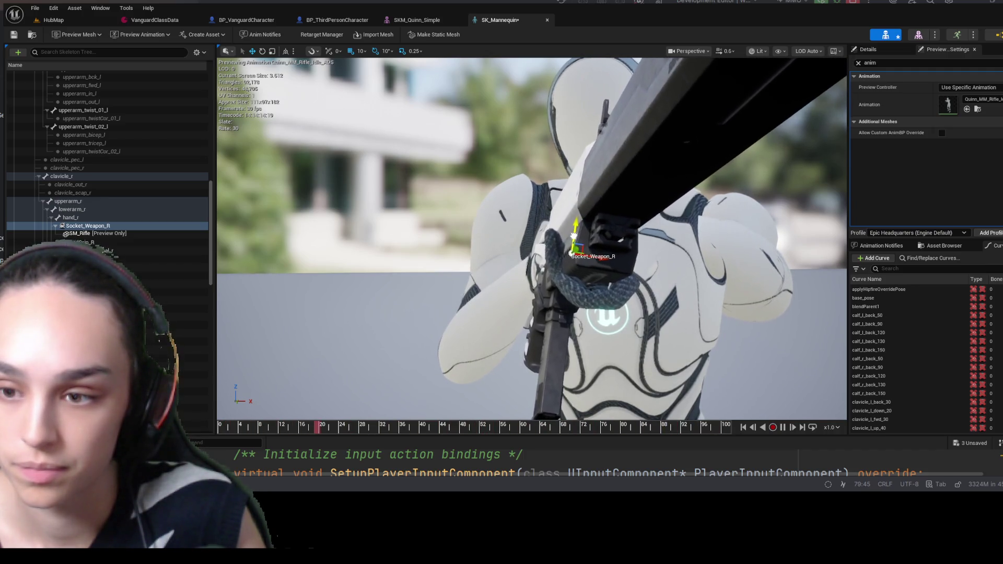
{"action": "mouse_move", "coordinate": [597, 288]}
{"action": "left_mouse_down"}
{"action": "mouse_move", "coordinate": [674, 290]}
{"action": "mouse_move", "coordinate": [674, 313]}
{"action": "mouse_move", "coordinate": [601, 313]}
{"action": "mouse_move", "coordinate": [658, 313]}
{"action": "left_mouse_up"}
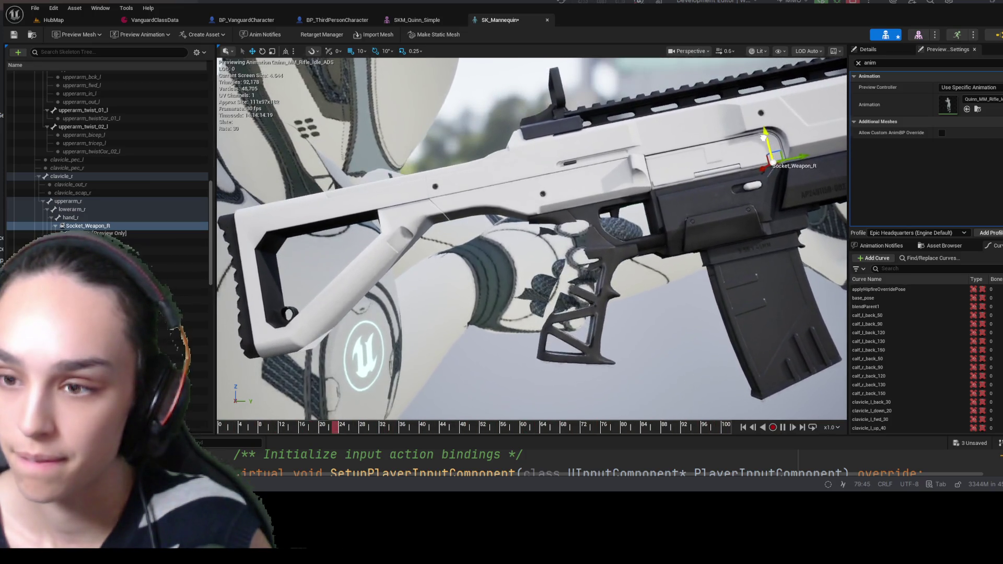
{"action": "scroll", "coordinate": [721, 156], "scroll_direction": "down", "scroll_amount": 3}
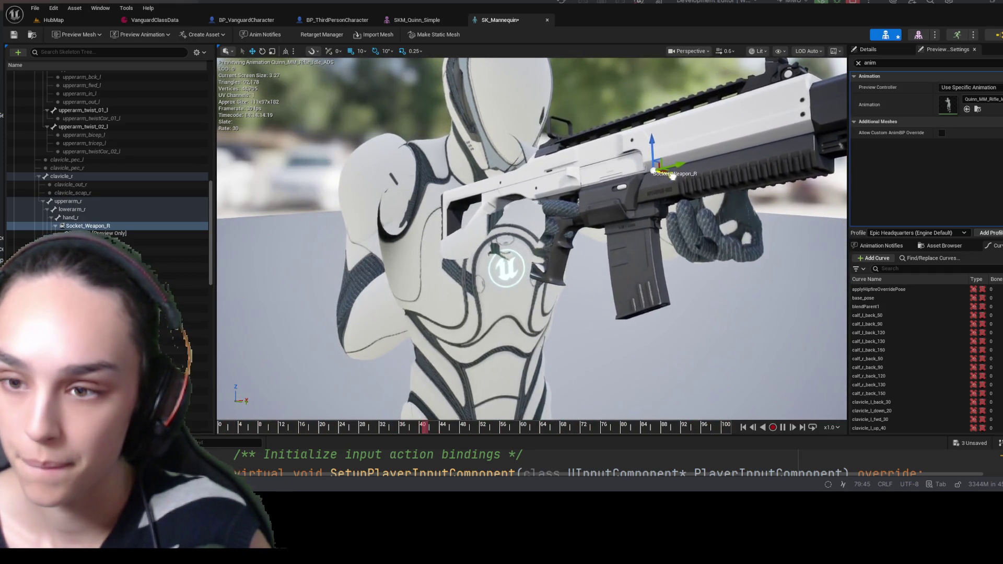
{"action": "mouse_move", "coordinate": [659, 226]}
{"action": "left_mouse_down"}
{"action": "mouse_move", "coordinate": [574, 220]}
{"action": "mouse_move", "coordinate": [496, 230]}
{"action": "mouse_move", "coordinate": [450, 219]}
{"action": "mouse_move", "coordinate": [549, 168]}
{"action": "left_mouse_up"}
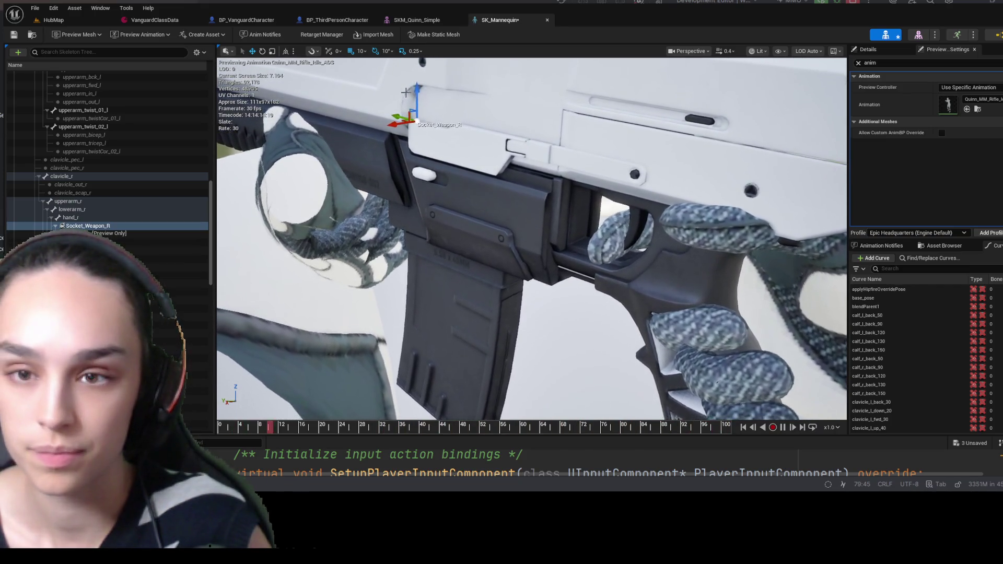
{"action": "left_click_drag", "start_coordinate": [549, 167], "coordinate": [559, 162]}
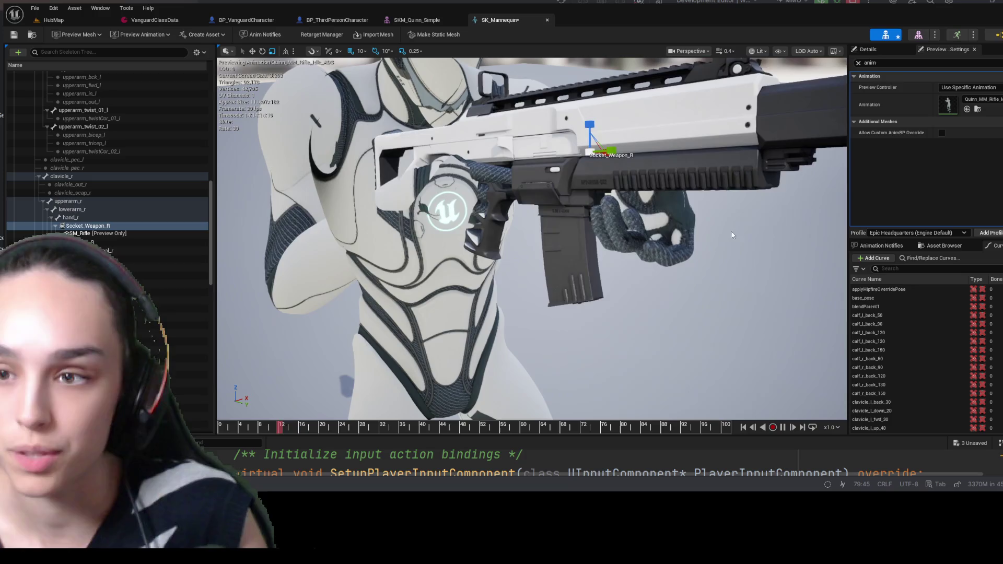
{"action": "key", "text": "e"}
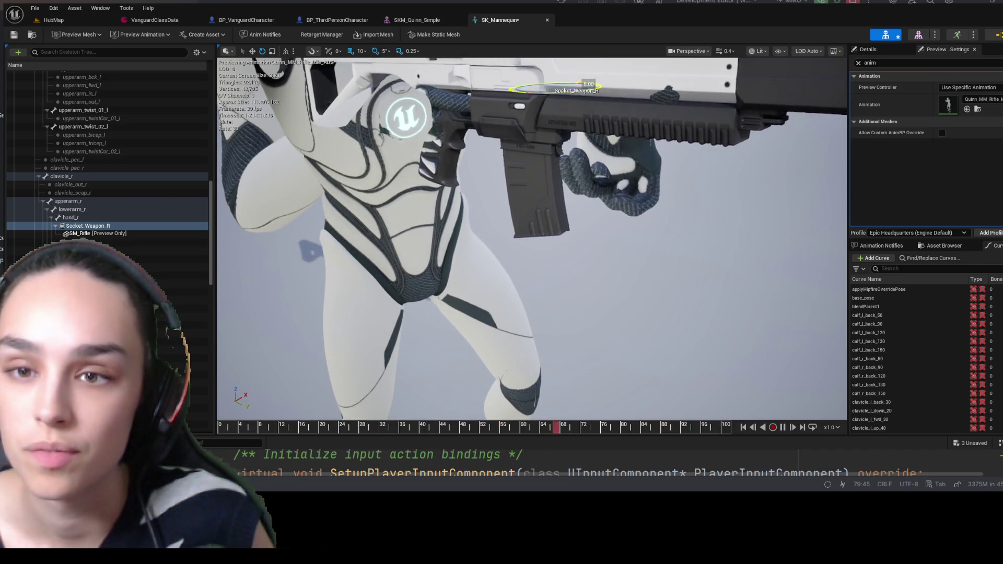
{"action": "left_click_drag", "start_coordinate": [555, 174], "coordinate": [527, 178]}
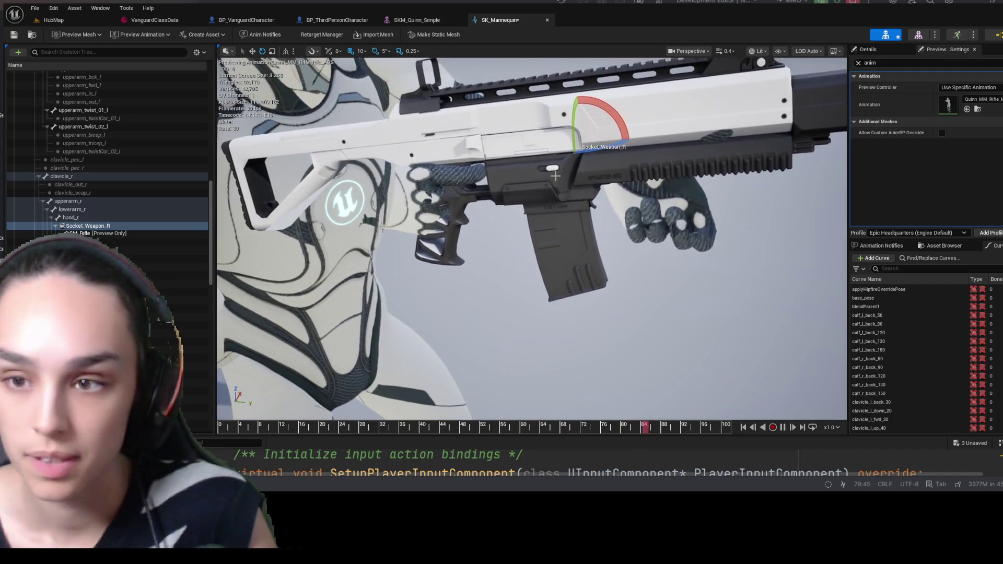
{"action": "key", "text": "w"}
{"action": "mouse_move", "coordinate": [528, 177]}
{"action": "left_mouse_down"}
{"action": "mouse_move", "coordinate": [407, 183]}
{"action": "mouse_move", "coordinate": [366, 172]}
{"action": "left_mouse_up"}
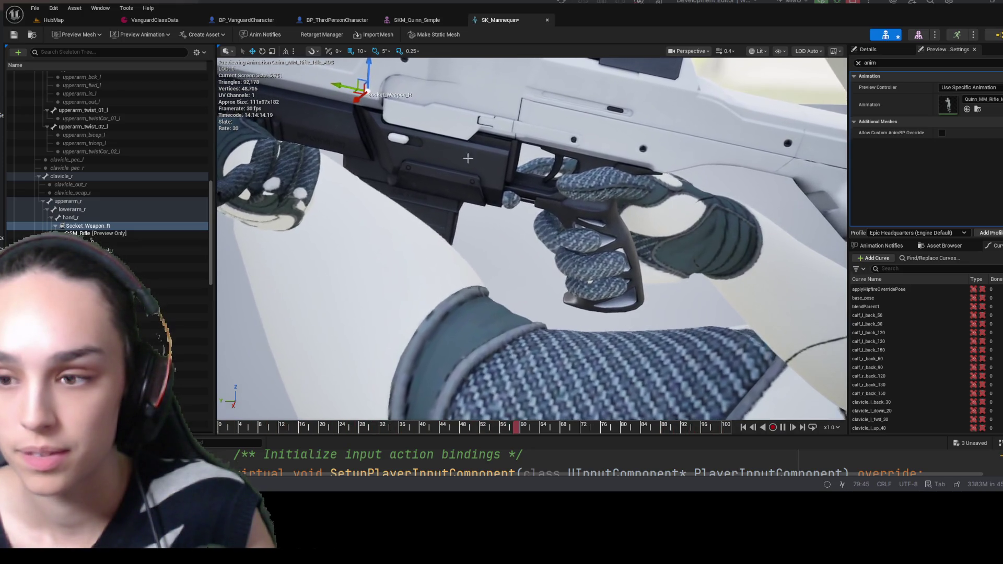
{"action": "scroll", "coordinate": [424, 133], "scroll_direction": "down", "scroll_amount": 10}
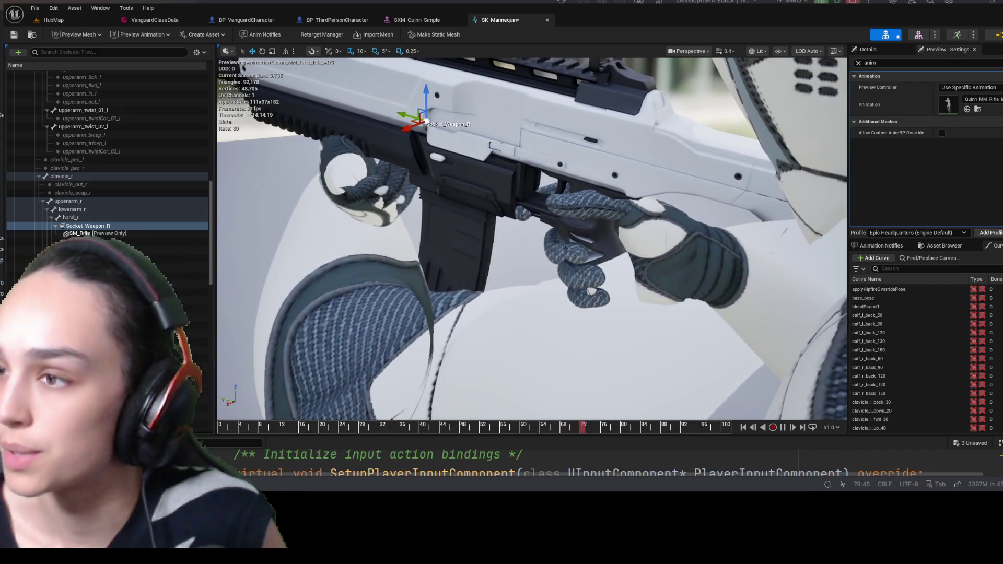
- Clear the 'anim' filter and scroll Preview Scene Settings down to Lighting
{"action": "left_click", "coordinate": [858, 62]}
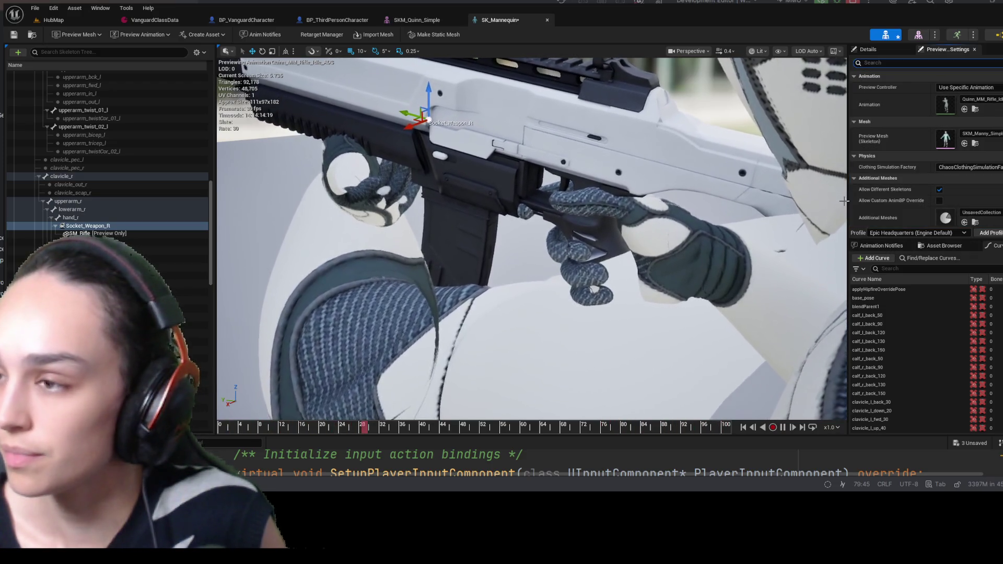
{"action": "scroll", "coordinate": [906, 163], "scroll_direction": "down", "scroll_amount": 5}
{"action": "scroll", "coordinate": [918, 179], "scroll_direction": "down", "scroll_amount": 2}
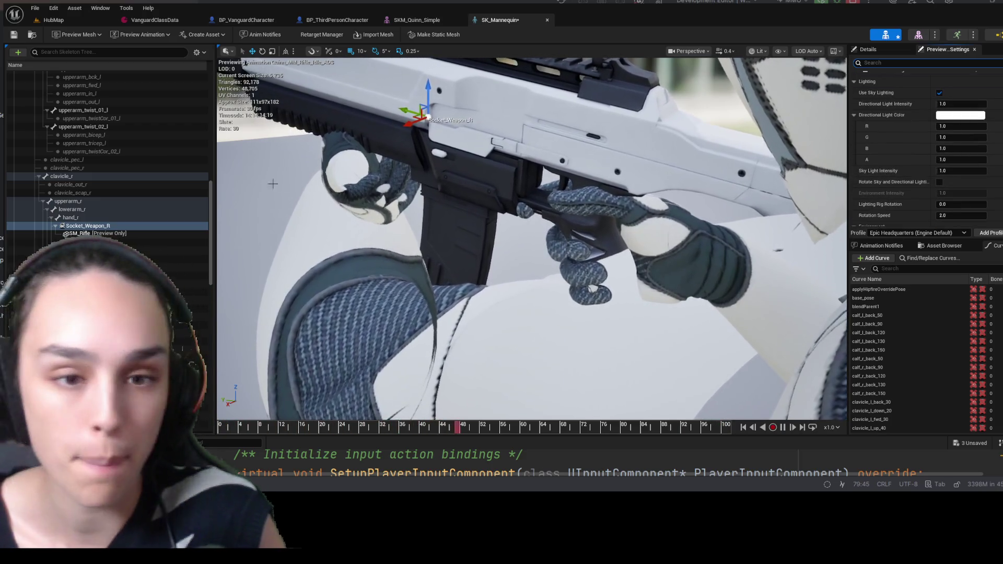
- Inspect the HandGrip_R socket, then reselect Socket_Weapon_R from a side view of the rifle
{"action": "left_click", "coordinate": [79, 242]}
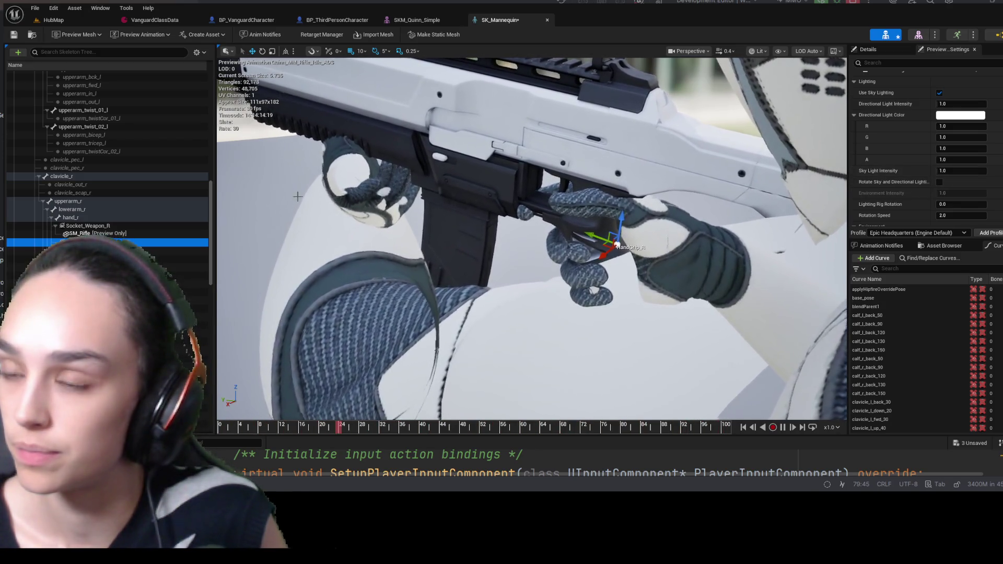
{"action": "key", "text": "Escape"}
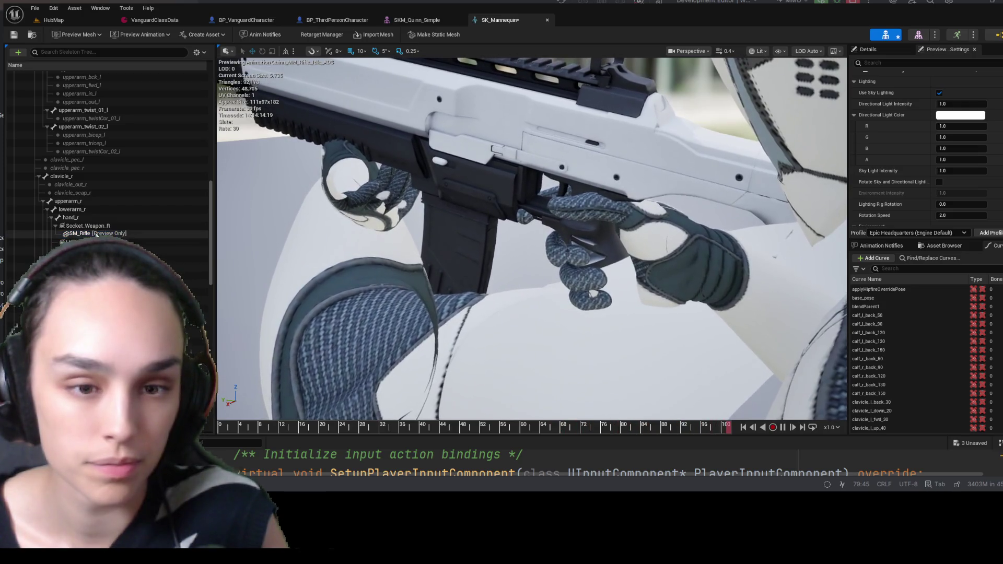
{"action": "key", "text": "Escape"}
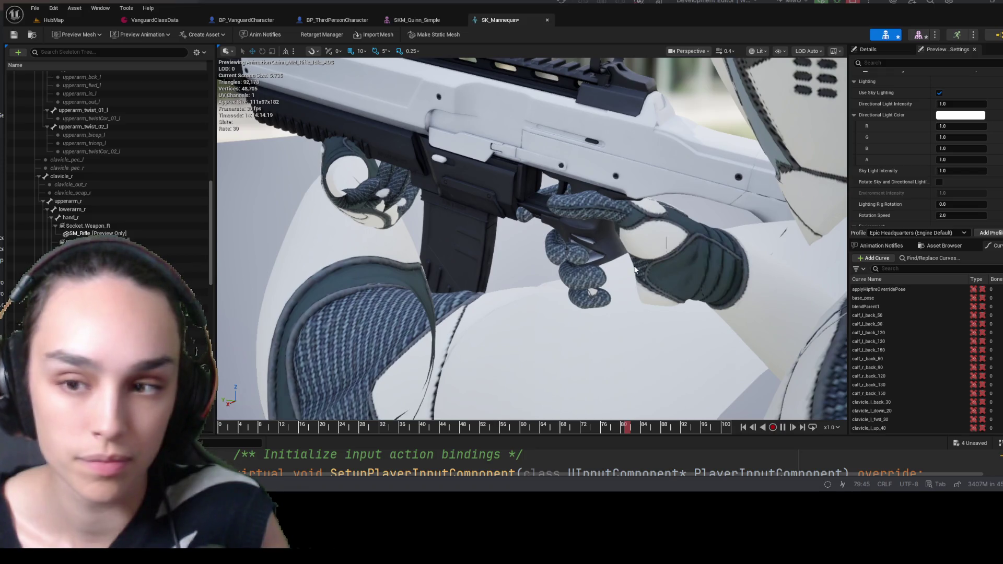
{"action": "left_click_drag", "start_coordinate": [535, 273], "coordinate": [507, 313]}
{"action": "left_click", "coordinate": [87, 225]}
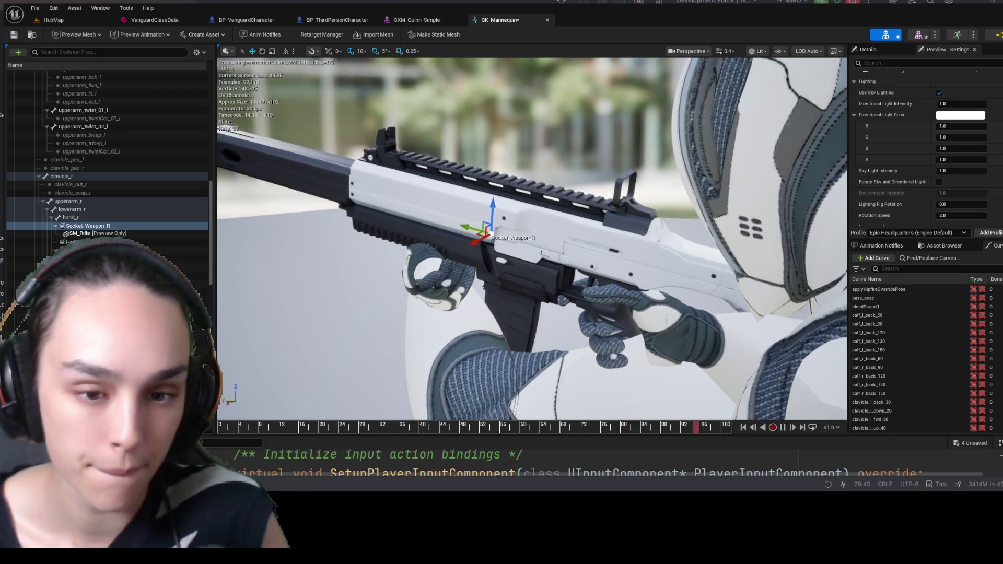
{"action": "key", "text": "ctrl+z"}
{"action": "mouse_move", "coordinate": [425, 322]}
{"action": "left_mouse_down"}
{"action": "mouse_move", "coordinate": [429, 373]}
{"action": "mouse_move", "coordinate": [612, 377]}
{"action": "left_mouse_up"}
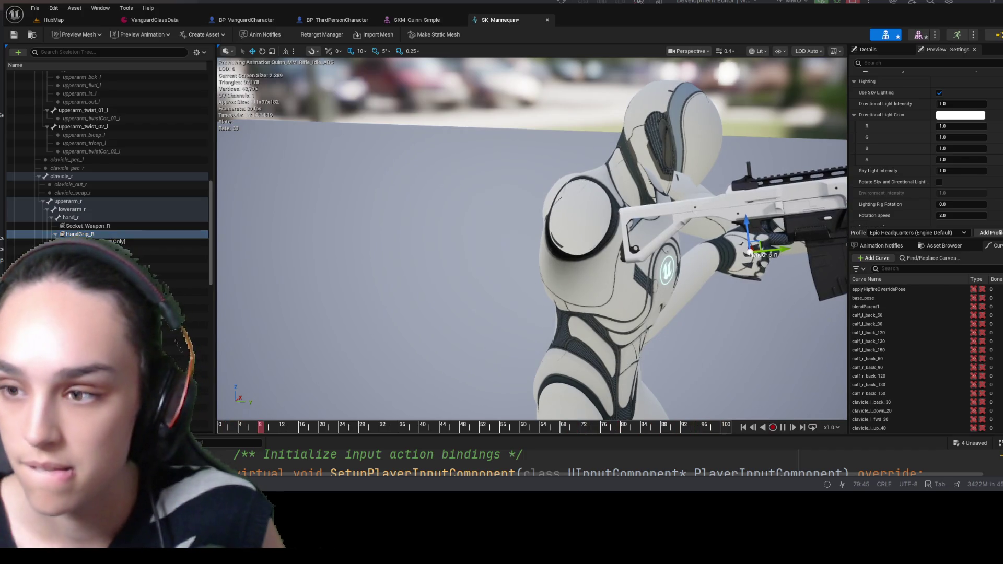
{"action": "key", "text": "f"}
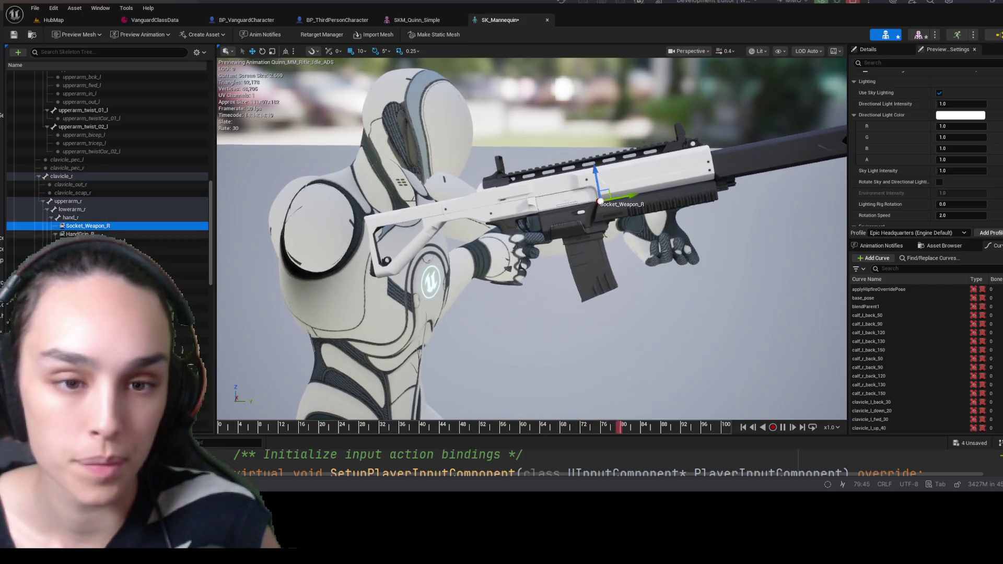
{"action": "left_click", "coordinate": [80, 234]}
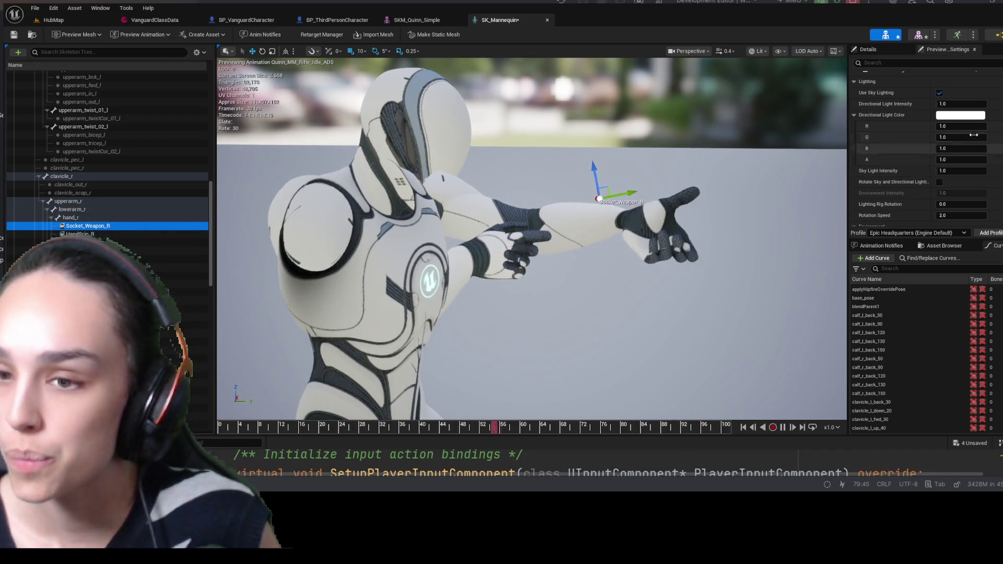
{"action": "scroll", "coordinate": [902, 157], "scroll_direction": "up", "scroll_amount": 3}
{"action": "scroll", "coordinate": [901, 157], "scroll_direction": "up", "scroll_amount": 5}
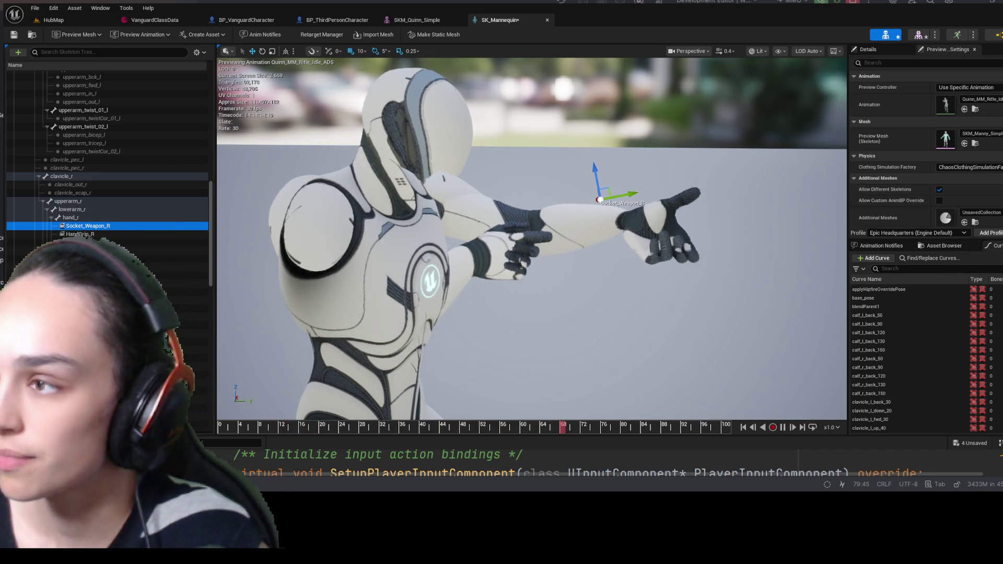
{"action": "left_click", "coordinate": [945, 49]}
{"action": "scroll", "coordinate": [925, 152], "scroll_direction": "down", "scroll_amount": 5}
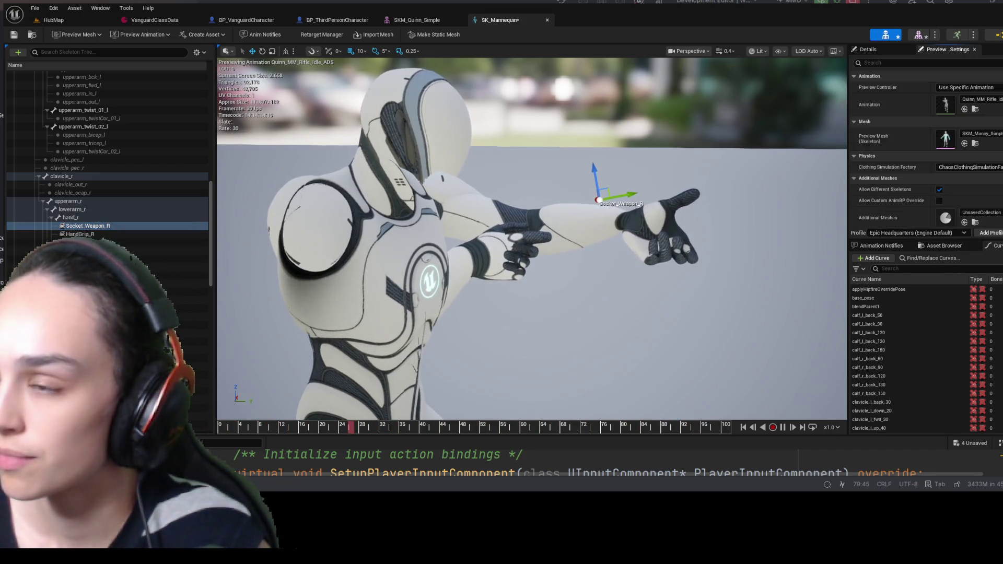
{"action": "left_click", "coordinate": [868, 50]}
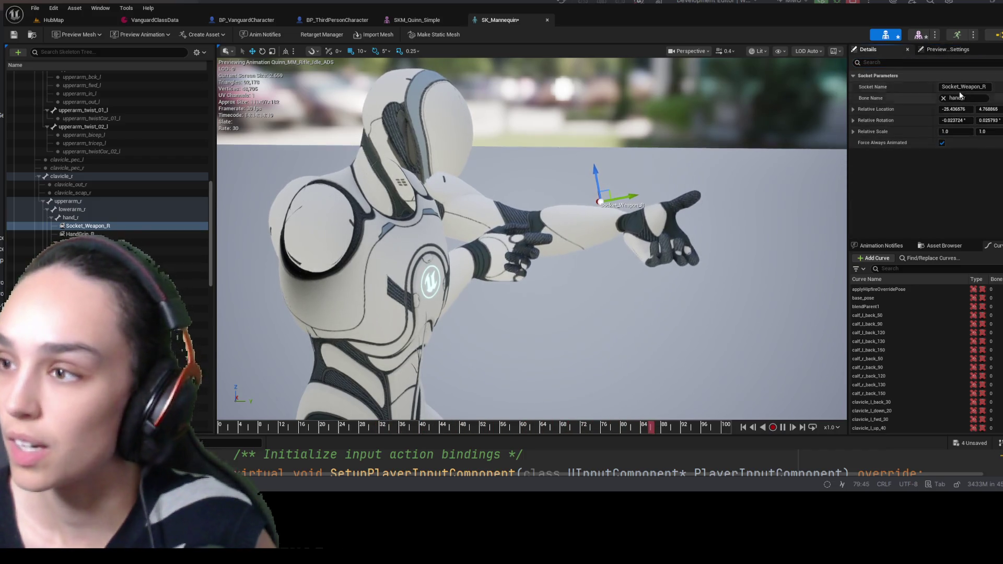
{"action": "left_click", "coordinate": [13, 36]}
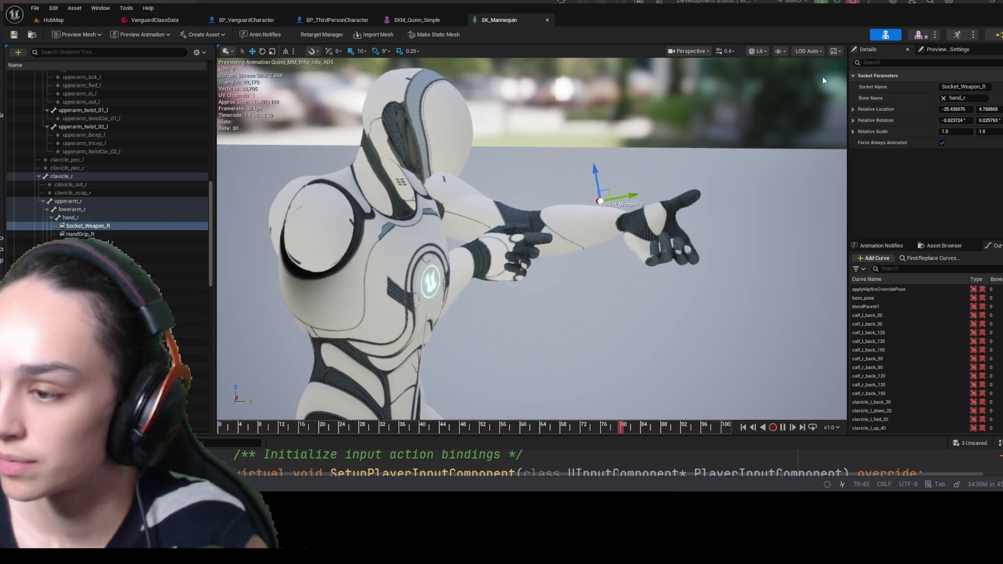
{"action": "left_click", "coordinate": [922, 210]}
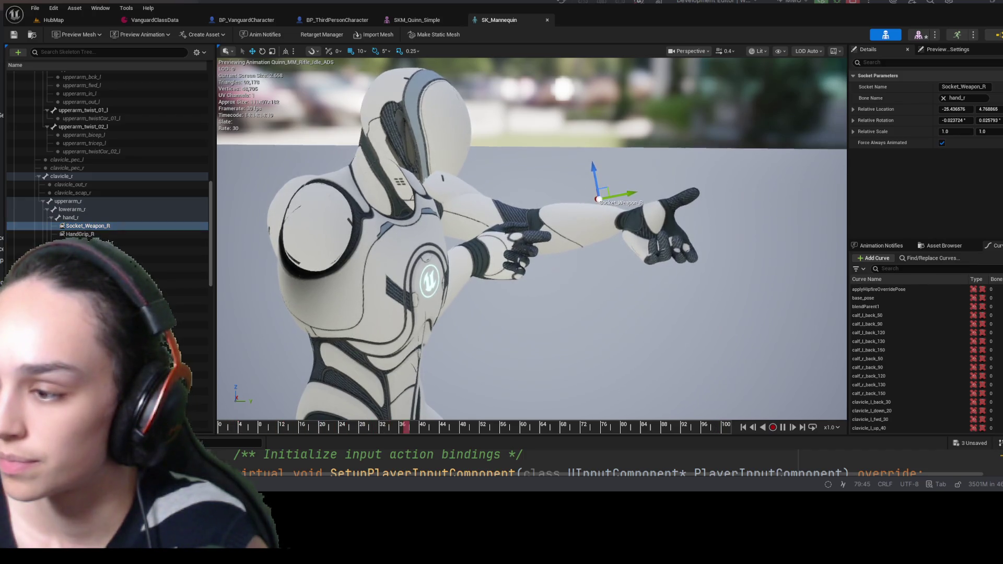
{"action": "left_click", "coordinate": [839, 61]}
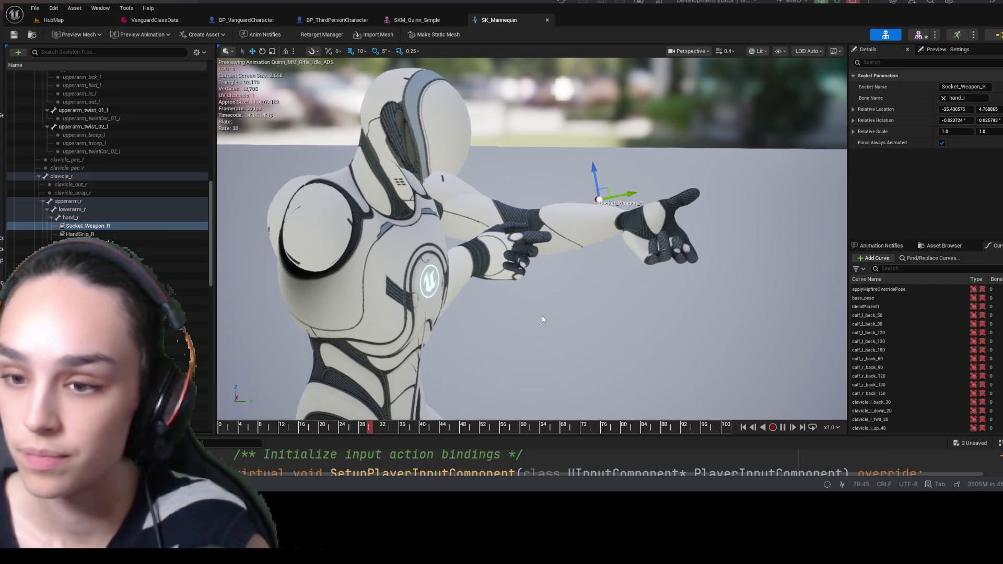
- Switch to Rider and stop the running Unreal Editor session
{"action": "key", "text": "alt+Tab"}
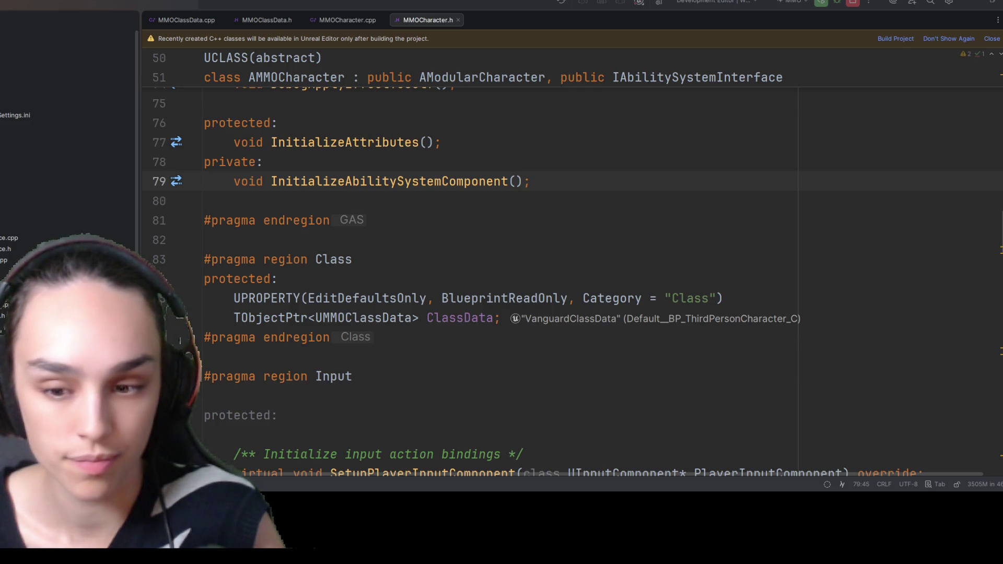
{"action": "left_click", "coordinate": [852, 2]}
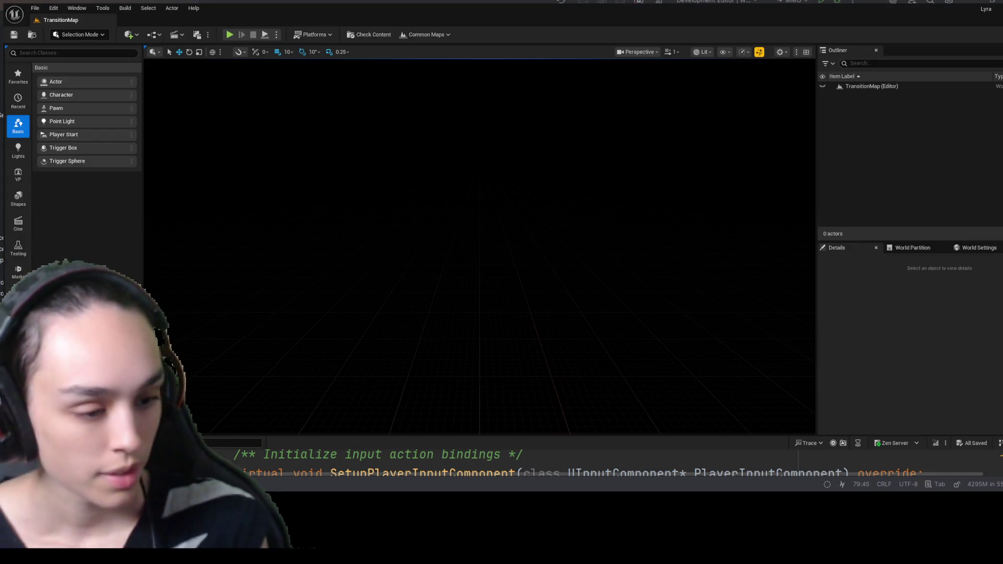
- Search the Content Drawer for 'sk_' and open the SK_Mannequin skeleton
{"action": "key", "text": "ctrl+space"}
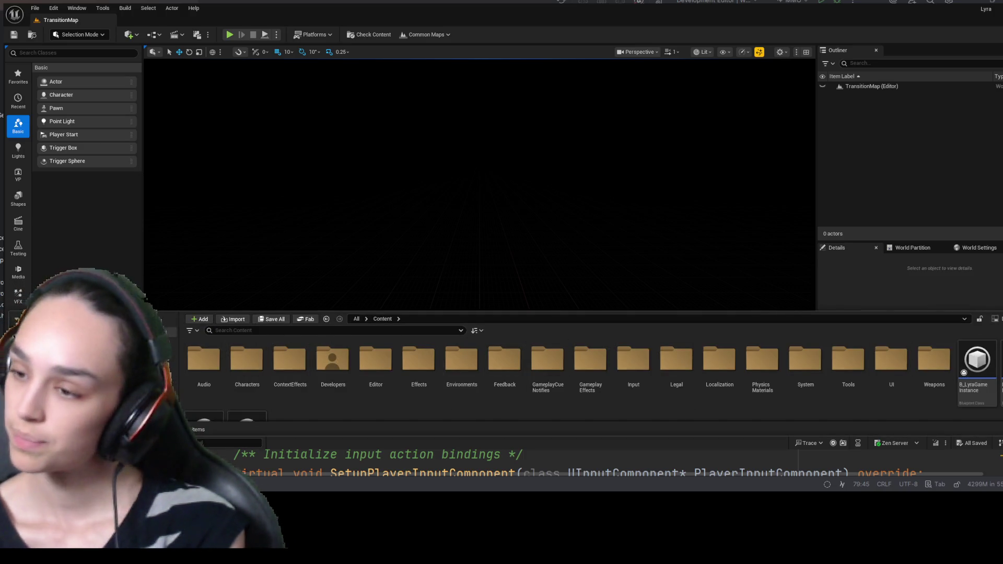
{"action": "key", "text": "ctrl+space"}
{"action": "key", "text": "ctrl+space"}
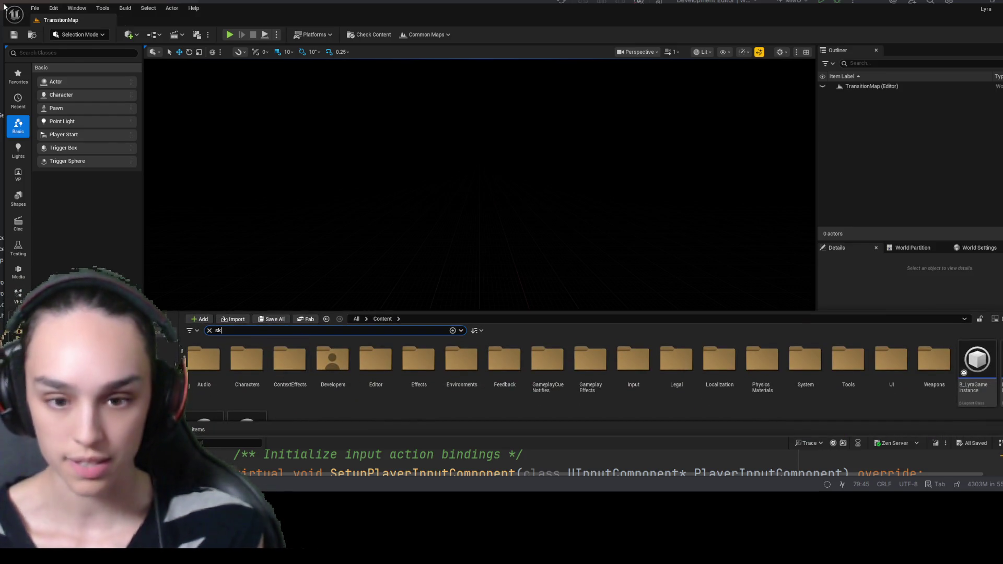
{"action": "type", "text": "sk_"}
{"action": "left_click", "coordinate": [209, 366]}
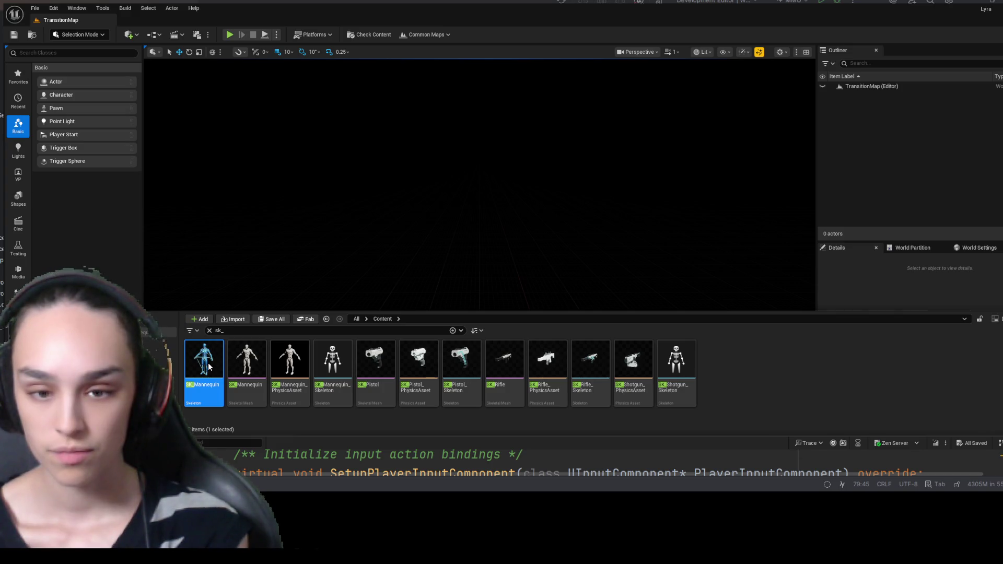
{"action": "double_click", "coordinate": [209, 366]}
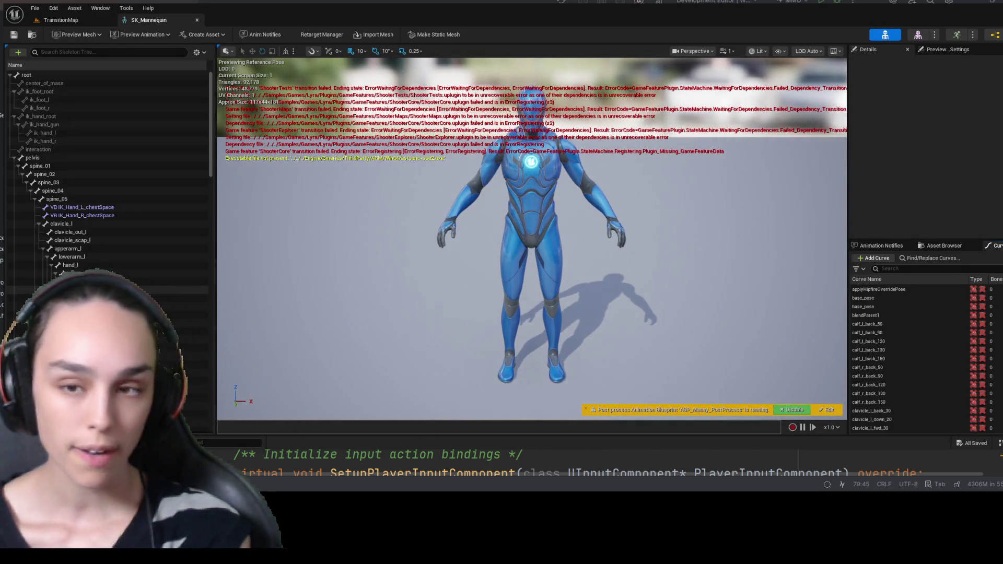
- Inspect the VB IK_Hand_L_weaponSpace, IK_Hand_L_chestSpace and IK_Hand_R_chestSpace virtual bones
{"action": "scroll", "coordinate": [151, 274], "scroll_direction": "down", "scroll_amount": 2}
{"action": "scroll", "coordinate": [95, 227], "scroll_direction": "down", "scroll_amount": 8}
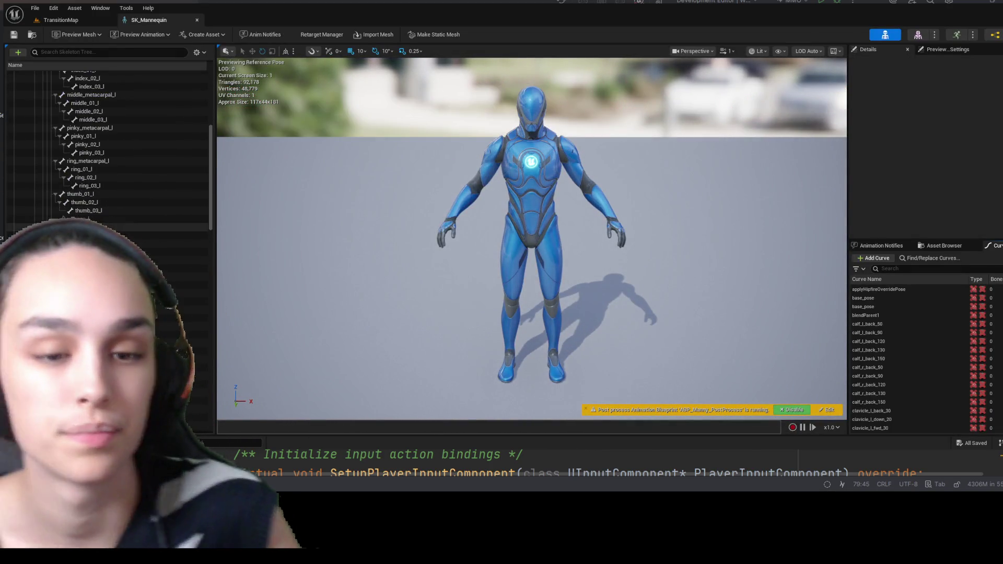
{"action": "scroll", "coordinate": [95, 230], "scroll_direction": "down", "scroll_amount": 15}
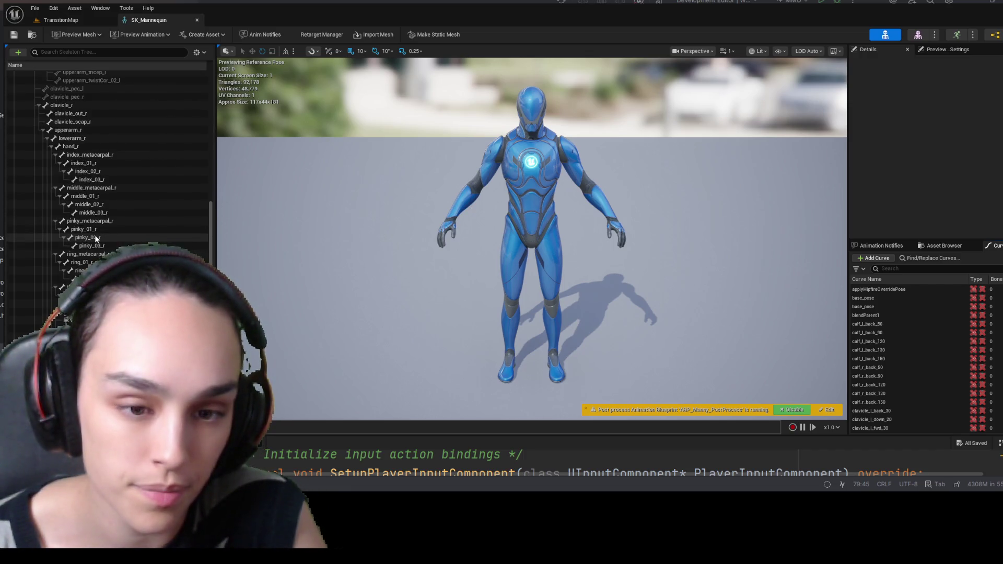
{"action": "scroll", "coordinate": [95, 238], "scroll_direction": "down", "scroll_amount": 8}
{"action": "scroll", "coordinate": [105, 199], "scroll_direction": "up", "scroll_amount": 6}
{"action": "left_click", "coordinate": [79, 276]}
{"action": "scroll", "coordinate": [104, 209], "scroll_direction": "up", "scroll_amount": 5}
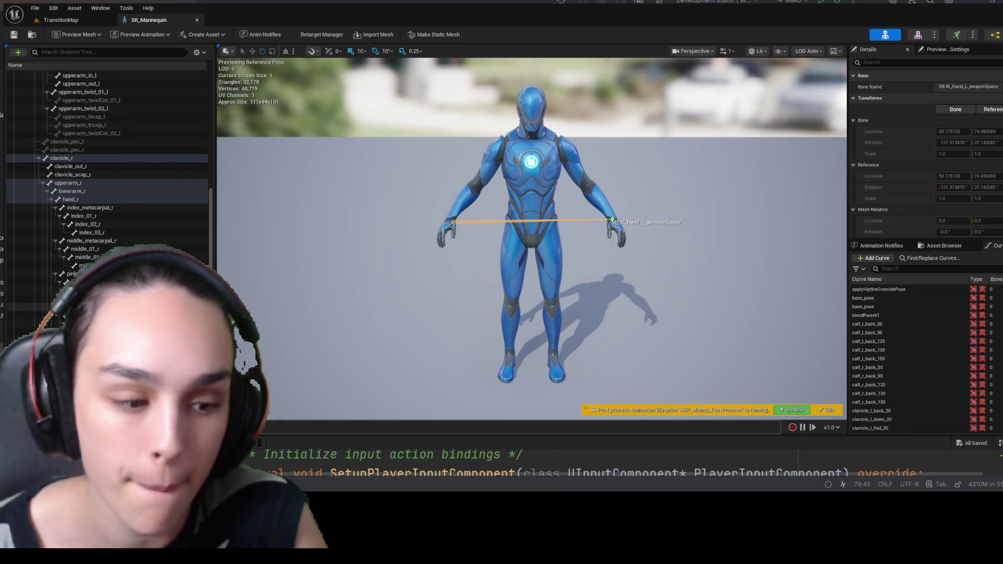
{"action": "scroll", "coordinate": [105, 157], "scroll_direction": "up", "scroll_amount": 7}
{"action": "scroll", "coordinate": [90, 168], "scroll_direction": "up", "scroll_amount": 12}
{"action": "left_click", "coordinate": [90, 168]}
{"action": "left_click", "coordinate": [90, 177]}
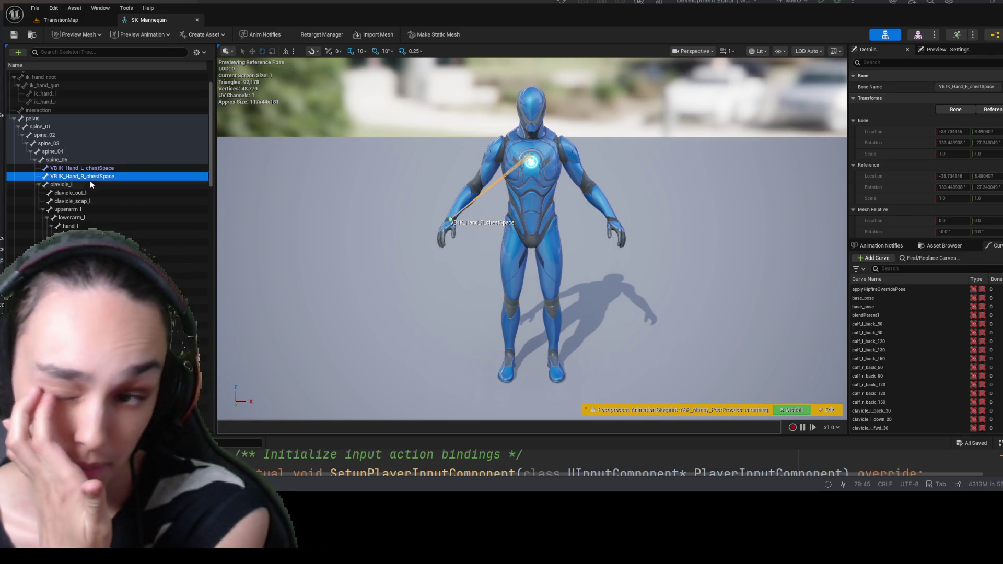
- Check where foot_r_Socket and foot_l_Socket sit, then reopen the Content Drawer
{"action": "left_click_drag", "start_coordinate": [211, 161], "coordinate": [209, 287]}
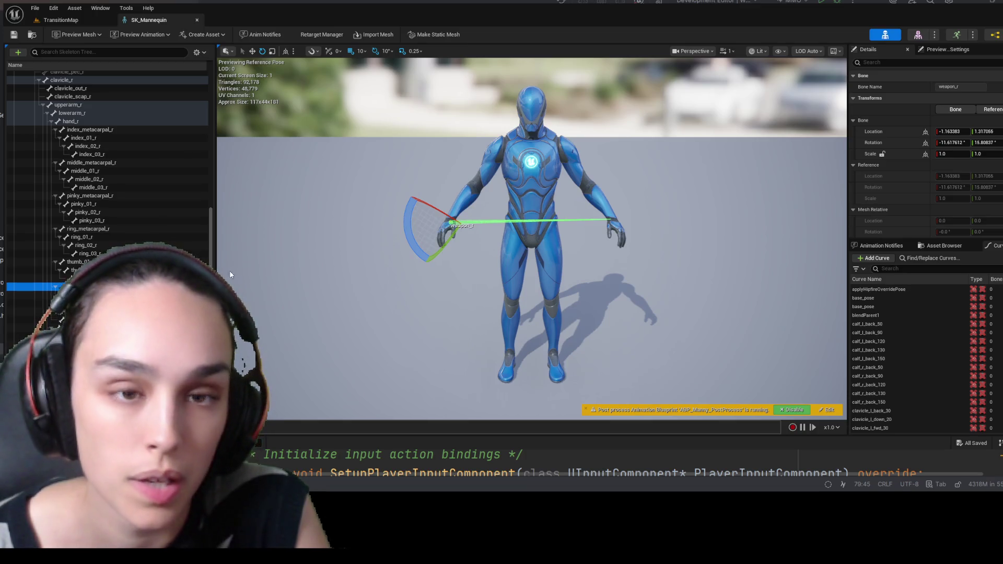
{"action": "left_click_drag", "start_coordinate": [211, 238], "coordinate": [209, 52]}
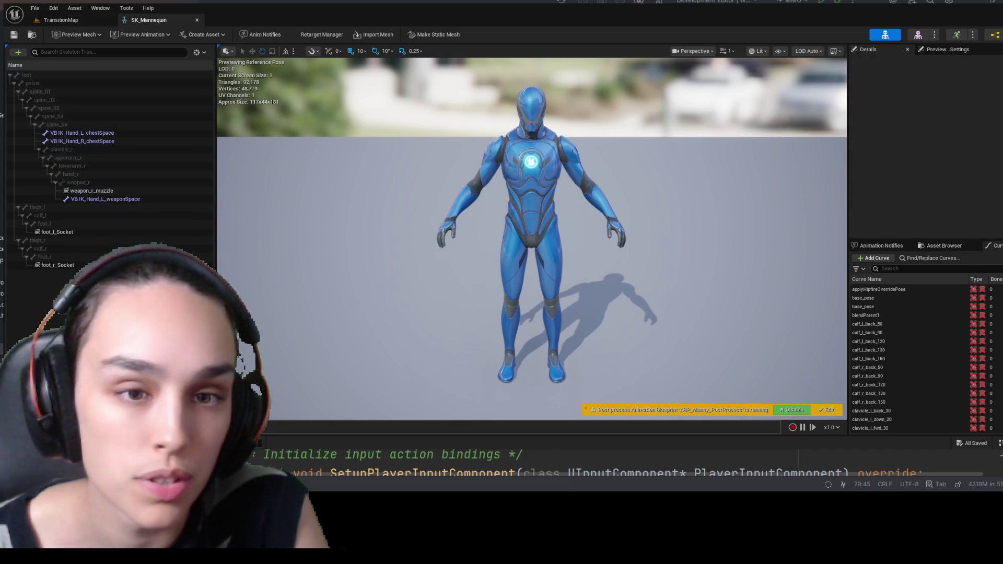
{"action": "left_click", "coordinate": [83, 264]}
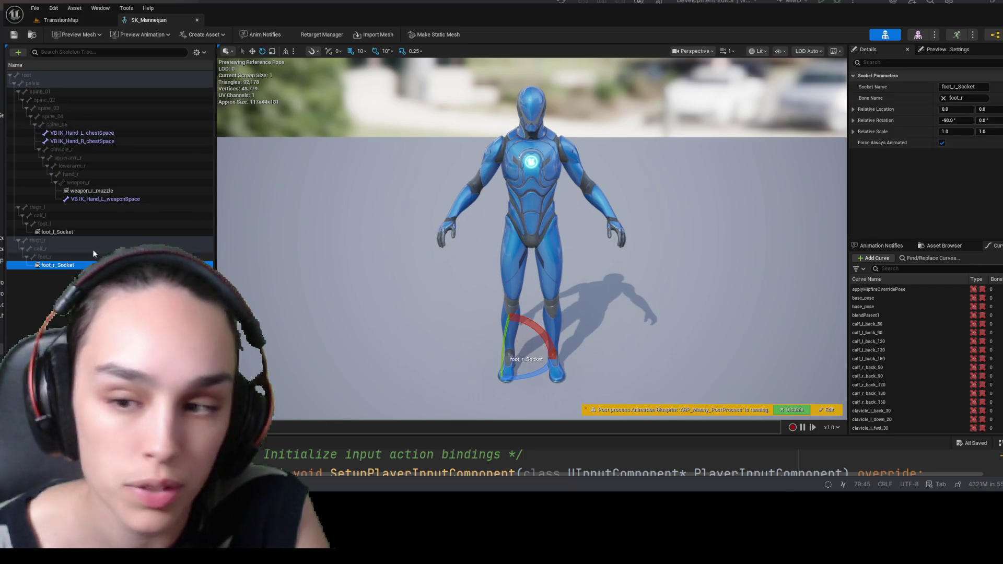
{"action": "left_click", "coordinate": [90, 233]}
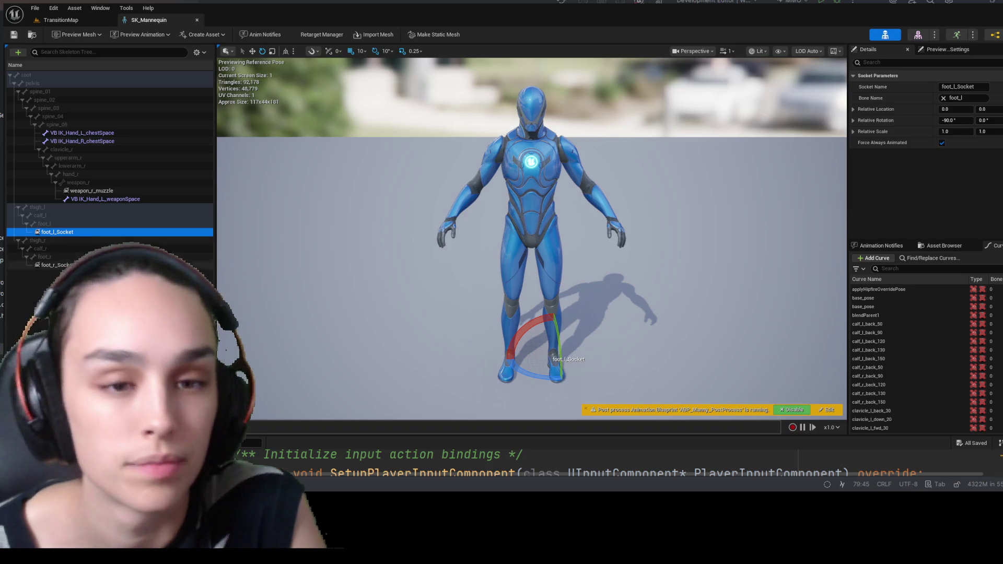
{"action": "key", "text": "ctrl+space"}
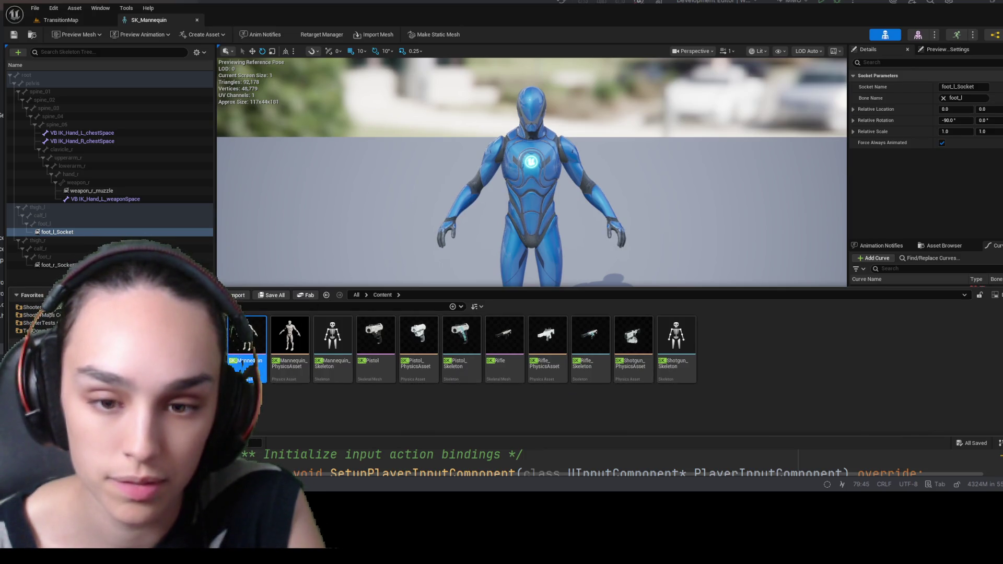
- Open the grey SK_Mannequin mesh and switch to its skeleton asset
{"action": "double_click", "coordinate": [247, 337]}
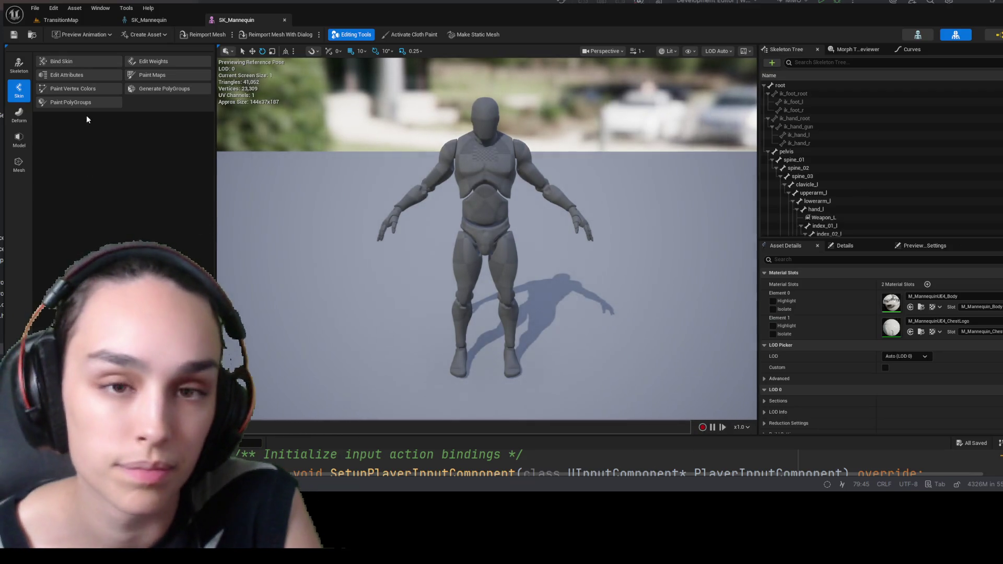
{"action": "left_click", "coordinate": [917, 35]}
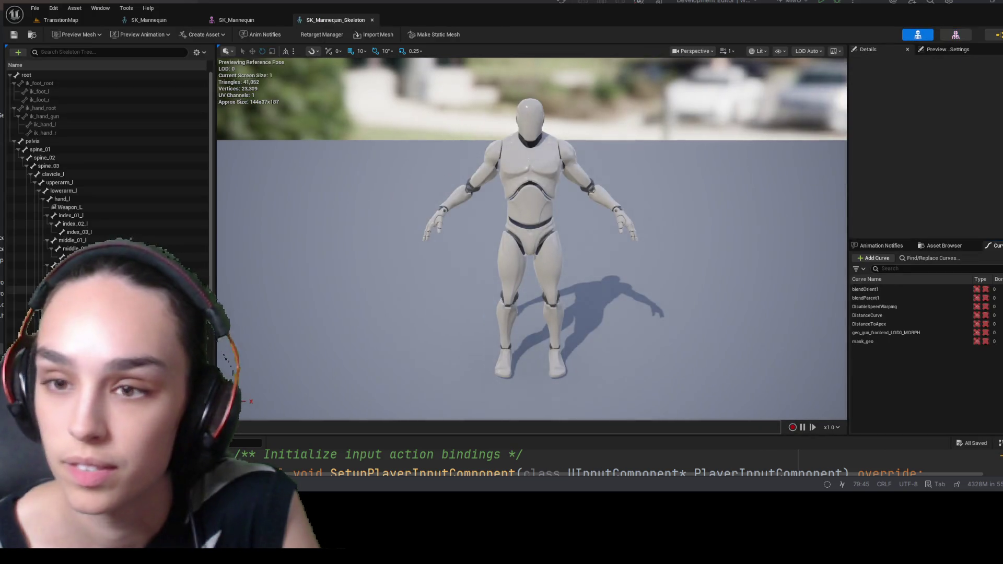
{"action": "scroll", "coordinate": [104, 157], "scroll_direction": "down", "scroll_amount": 5}
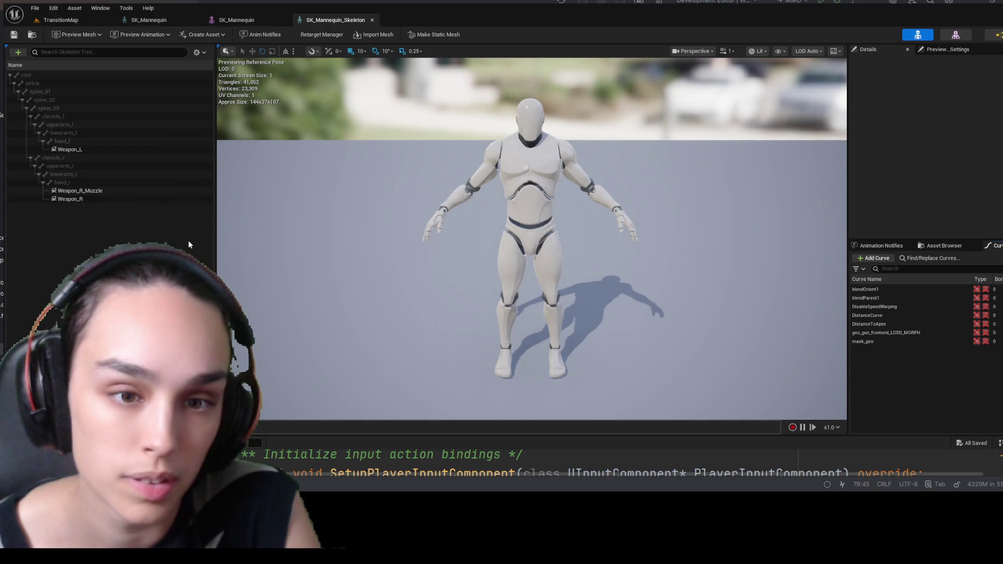
- Compare the Weapon_R, Weapon_R_Muzzle and Weapon_L sockets in the Skeleton Tree
{"action": "left_click", "coordinate": [99, 199]}
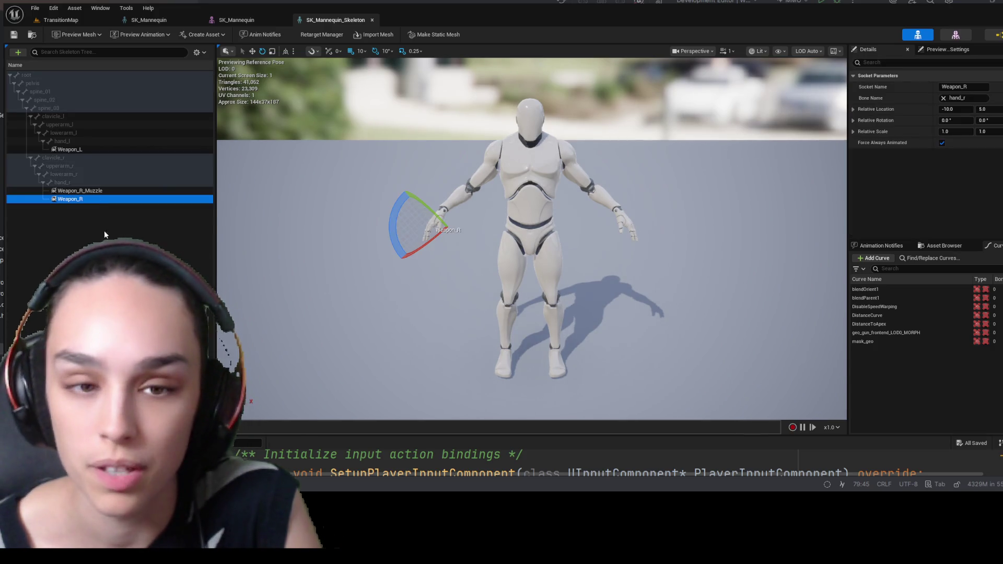
{"action": "left_click", "coordinate": [102, 189]}
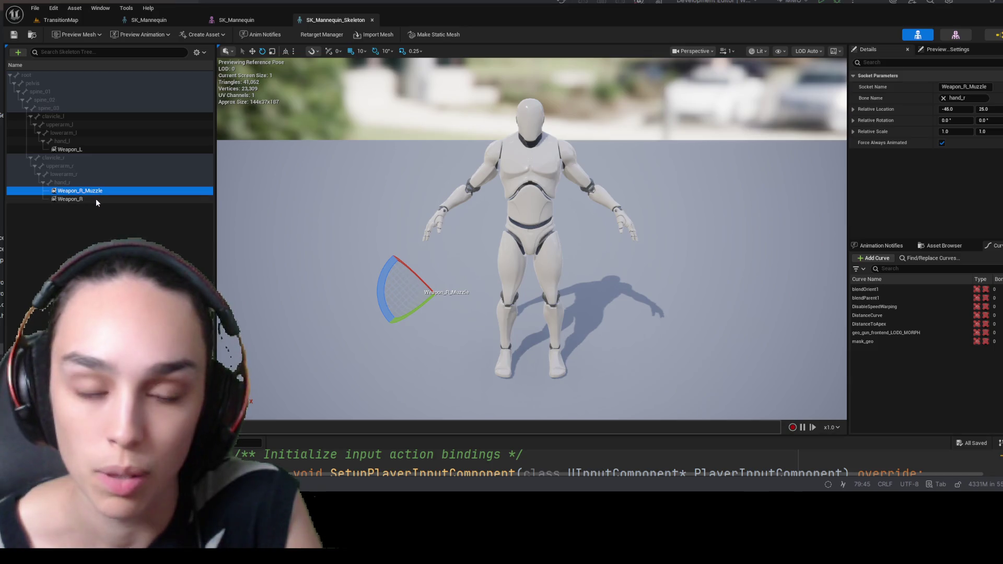
{"action": "left_click", "coordinate": [96, 199]}
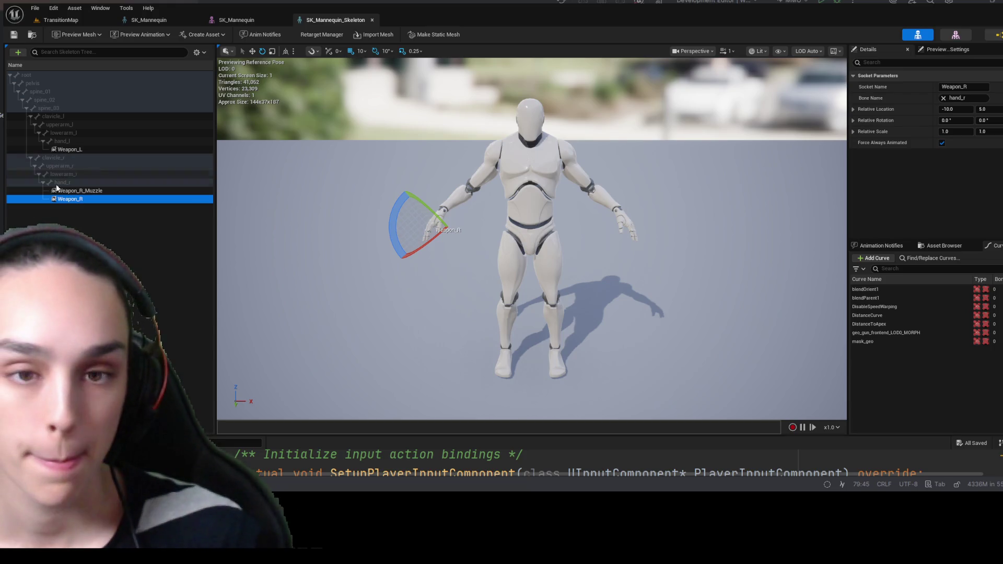
{"action": "left_click", "coordinate": [78, 191]}
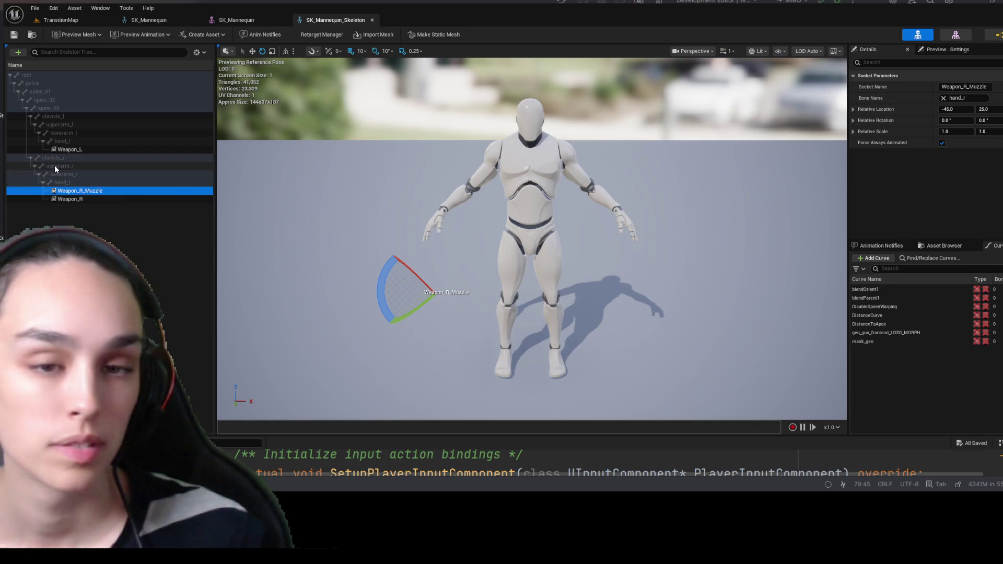
{"action": "left_click", "coordinate": [62, 148]}
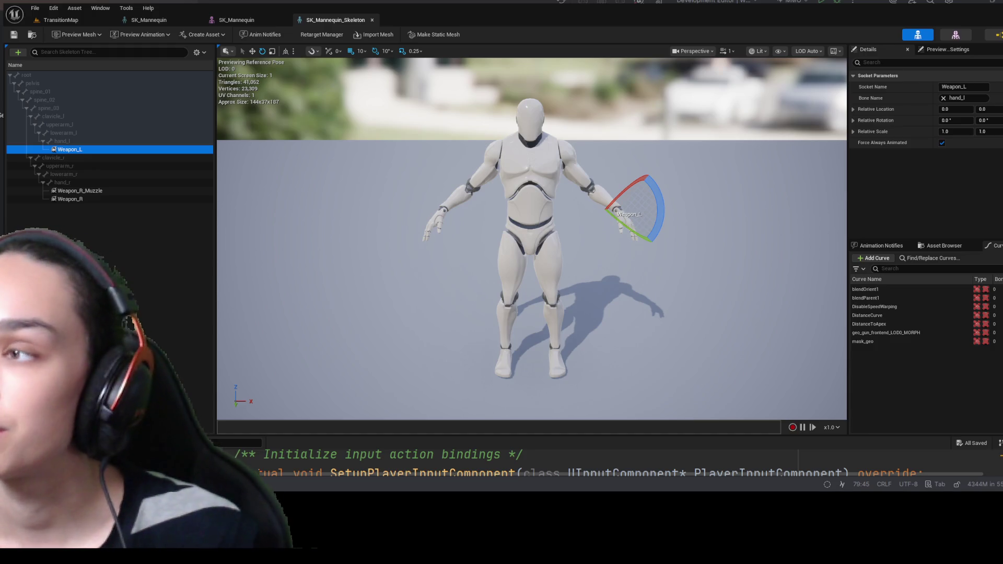
{"action": "left_click", "coordinate": [149, 198]}
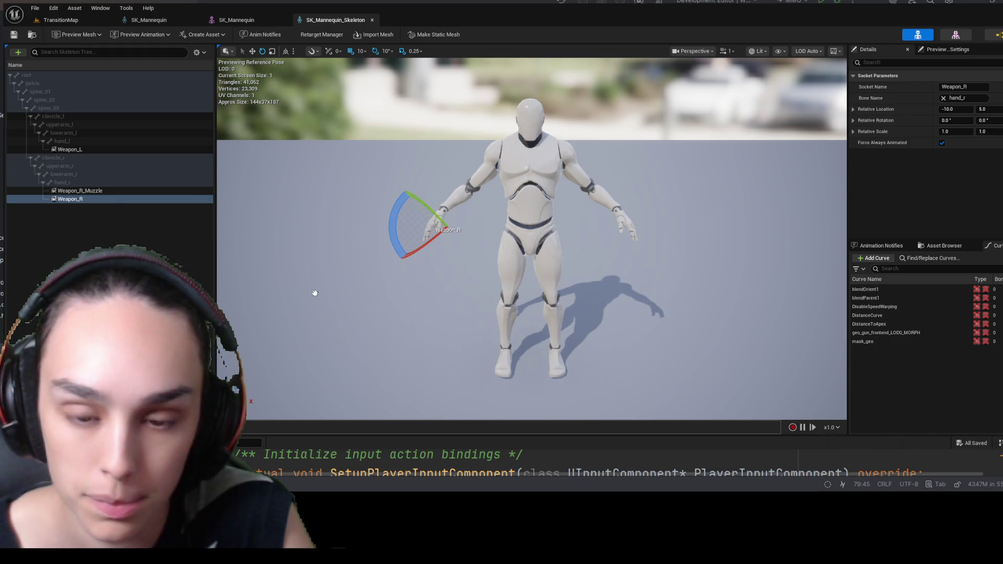
- Preview SK_Rifle on Weapon_R and search the details panel for animation settings
{"action": "left_click_drag", "start_coordinate": [315, 293], "coordinate": [403, 340]}
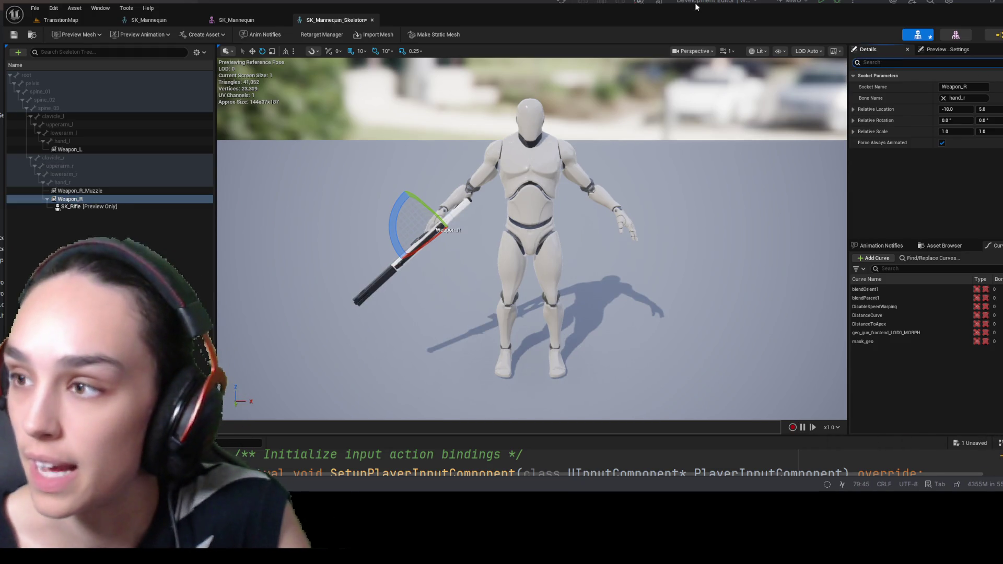
{"action": "type", "text": "ani"}
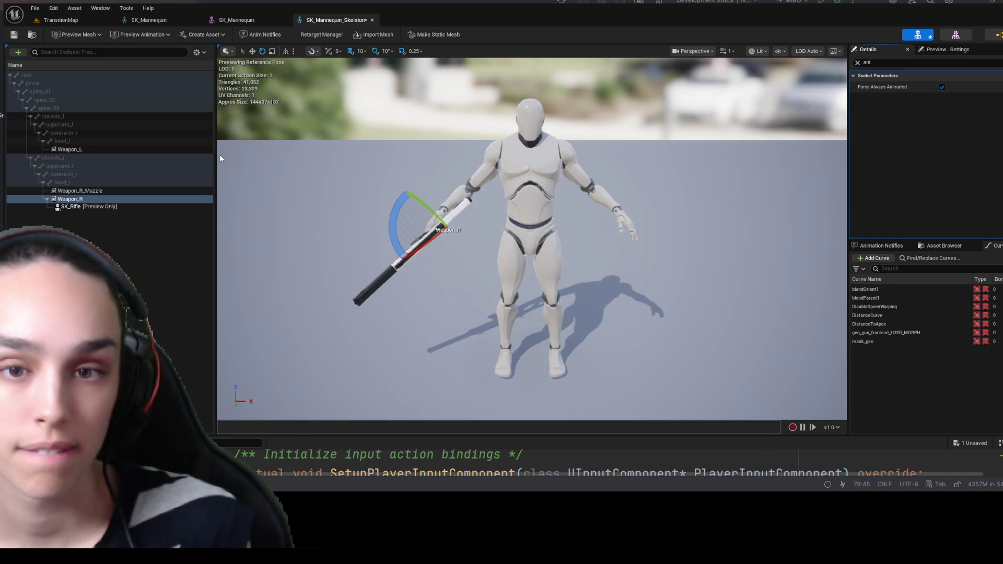
{"action": "left_click", "coordinate": [889, 63]}
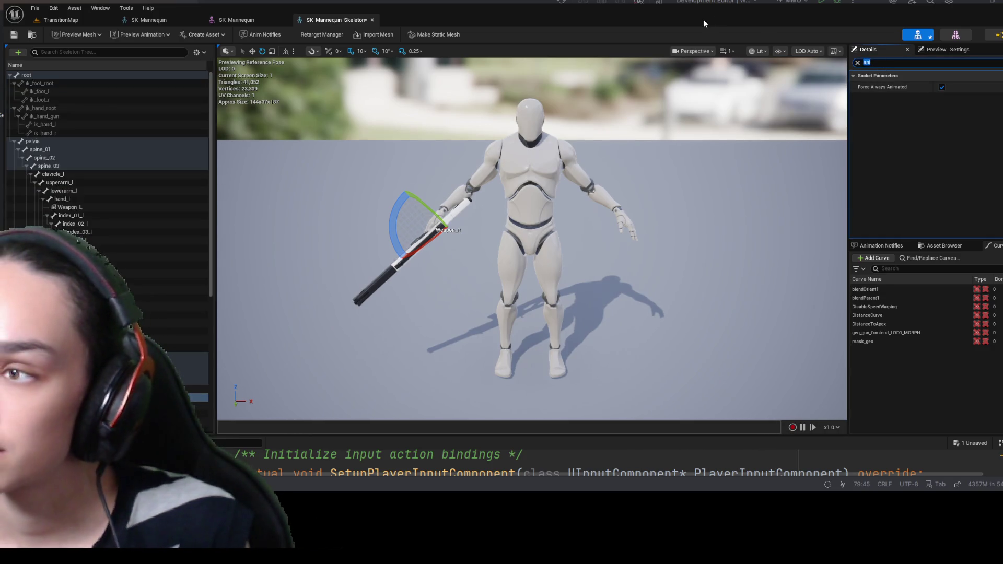
{"action": "type", "text": "anim"}
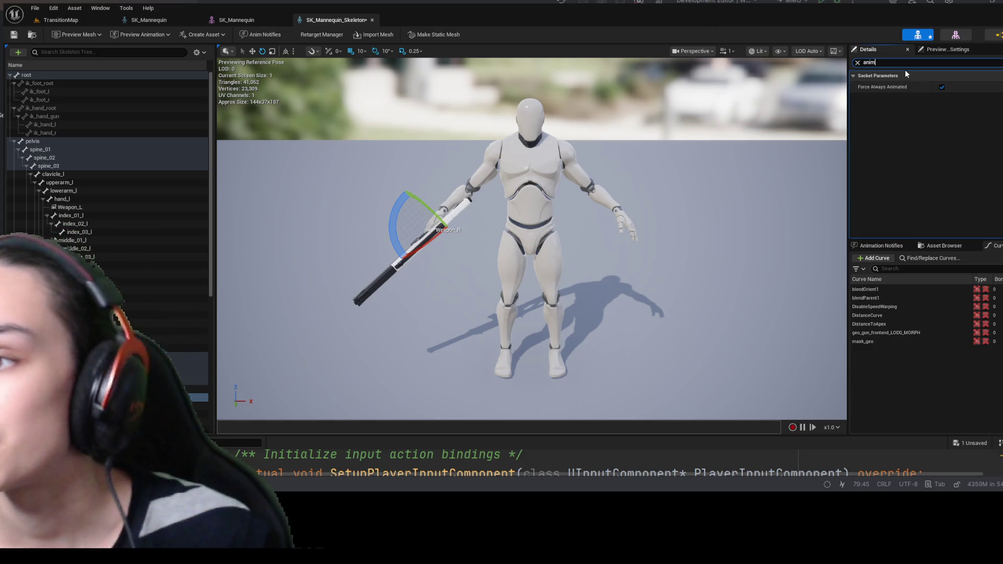
{"action": "key", "text": "Escape"}
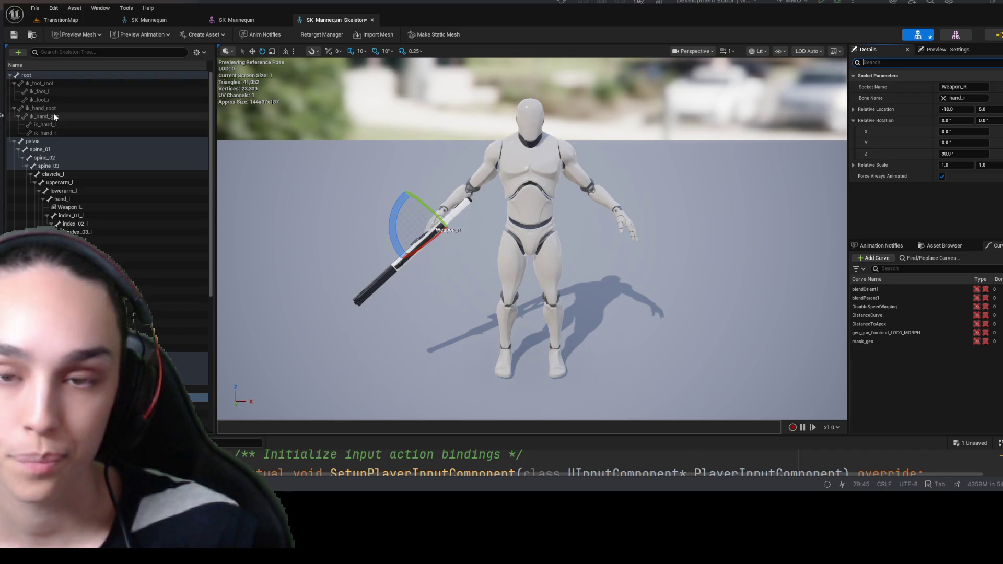
{"action": "left_click", "coordinate": [936, 245]}
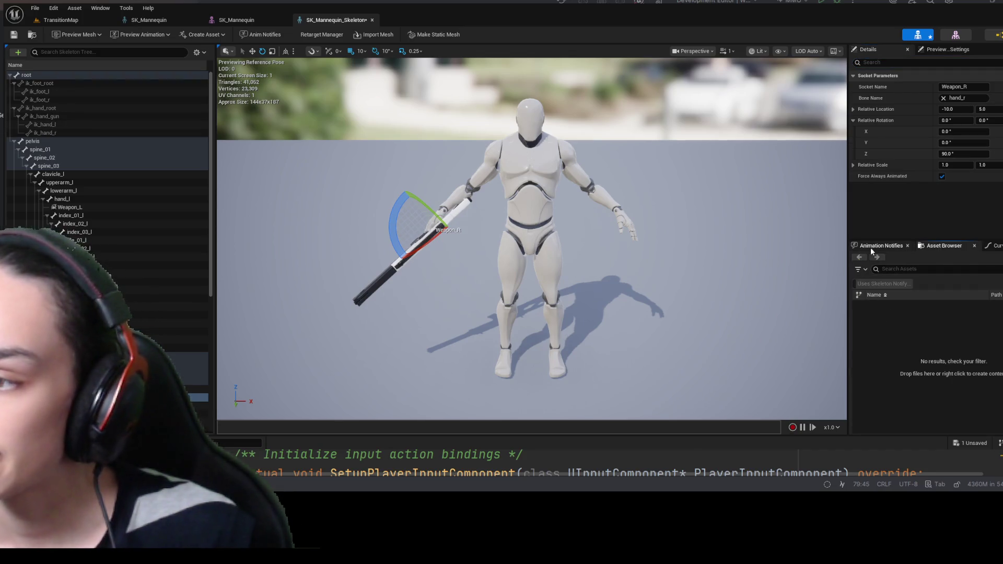
{"action": "left_click", "coordinate": [871, 247]}
{"action": "left_click", "coordinate": [994, 246]}
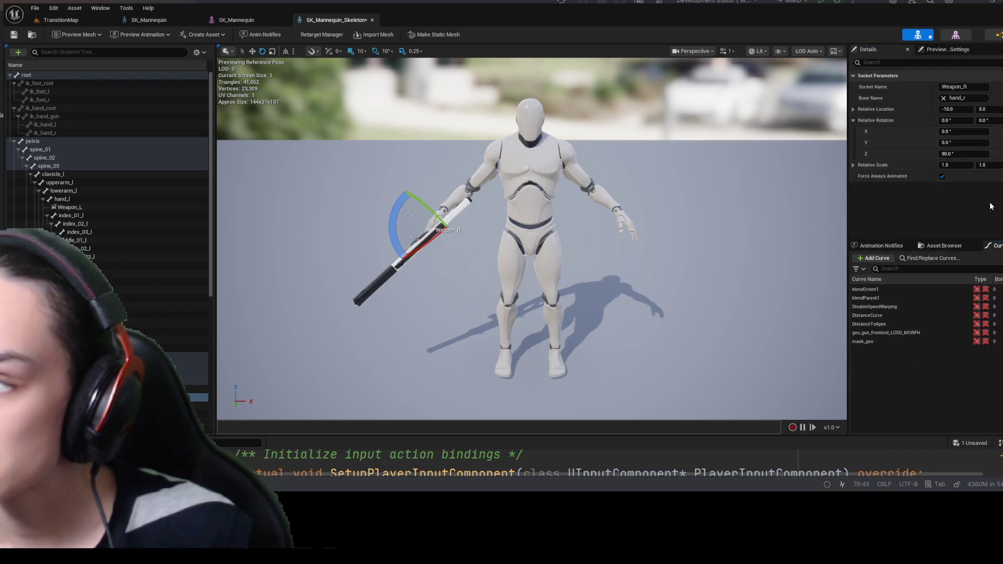
- Set Preview Controller to Use Specific Animation, then show SK_-filtered skeletal meshes in the Content Drawer
{"action": "left_click", "coordinate": [943, 49]}
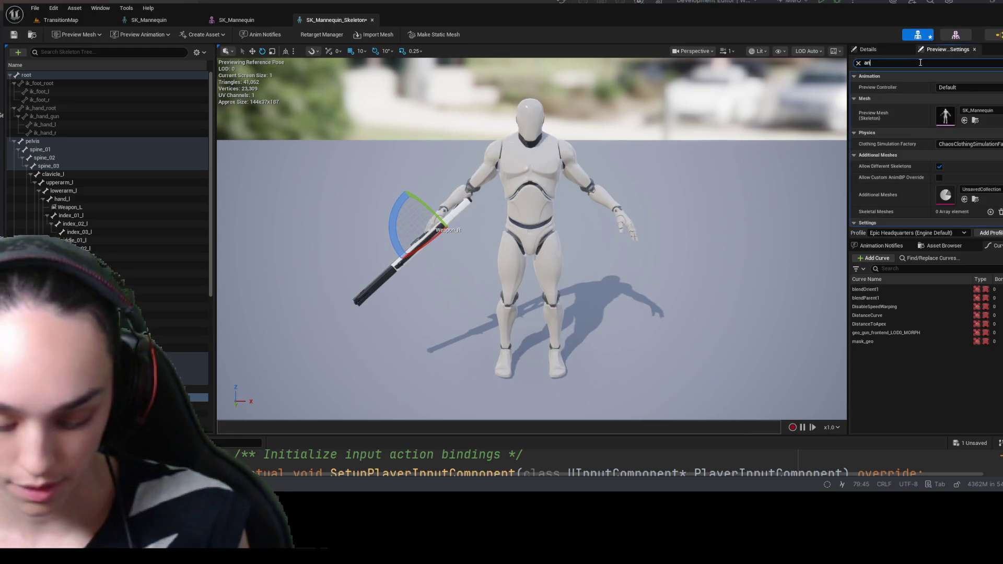
{"action": "type", "text": "anim"}
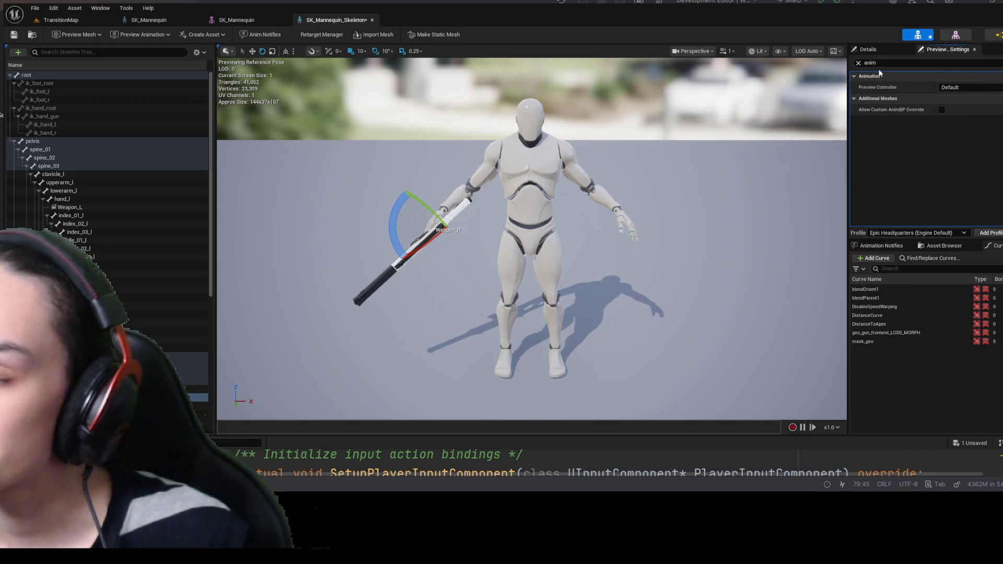
{"action": "left_click", "coordinate": [970, 87]}
{"action": "left_click", "coordinate": [977, 114]}
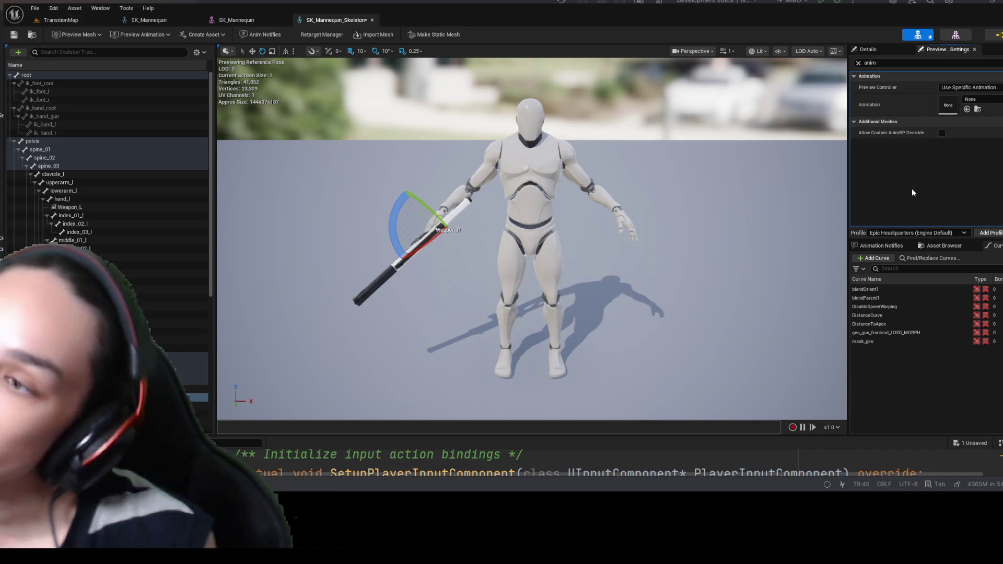
{"action": "mouse_move", "coordinate": [522, 261]}
{"action": "left_mouse_down"}
{"action": "mouse_move", "coordinate": [512, 188]}
{"action": "mouse_move", "coordinate": [470, 180]}
{"action": "mouse_move", "coordinate": [559, 189]}
{"action": "mouse_move", "coordinate": [543, 209]}
{"action": "left_mouse_up"}
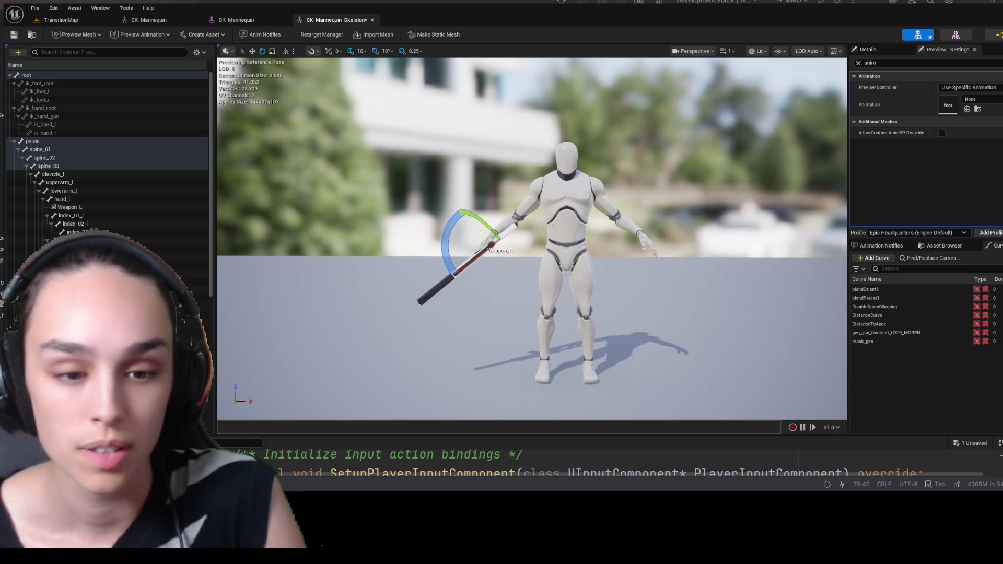
{"action": "key", "text": "ctrl+space"}
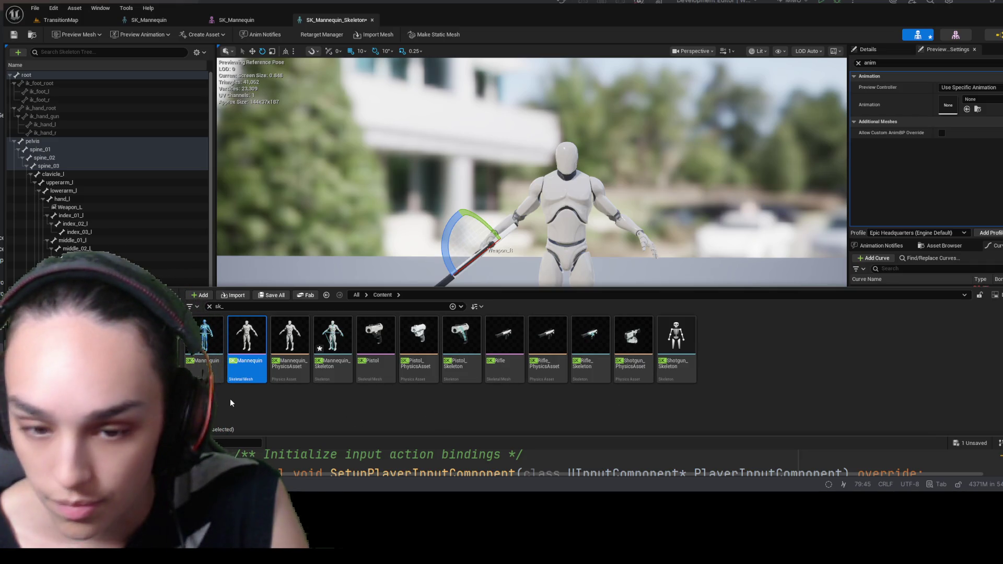
- Open SK_Mannequin and inspect its muzzle and foot sockets and its virtual bones
{"action": "double_click", "coordinate": [214, 339]}
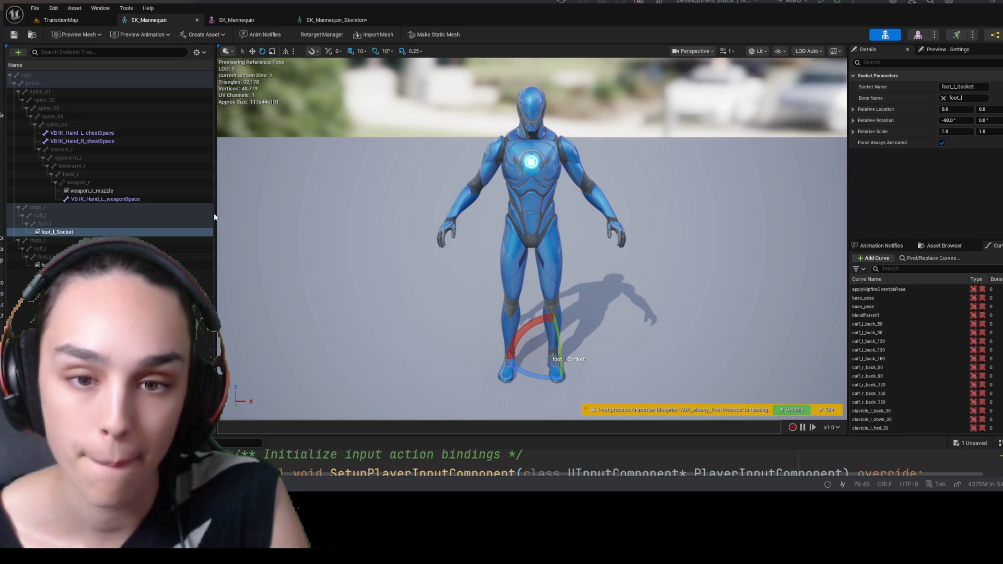
{"action": "key", "text": "Delete"}
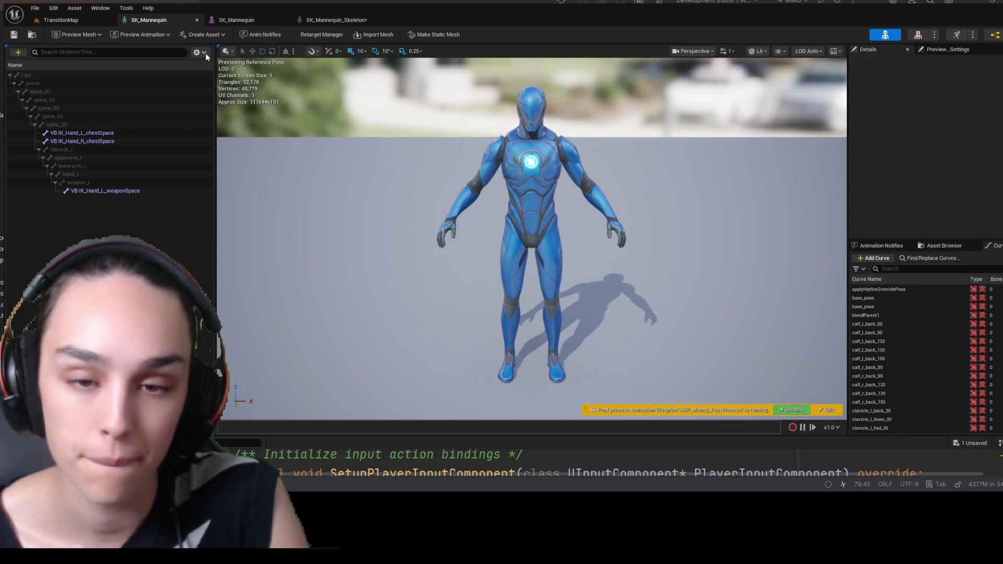
{"action": "key", "text": "ctrl+z"}
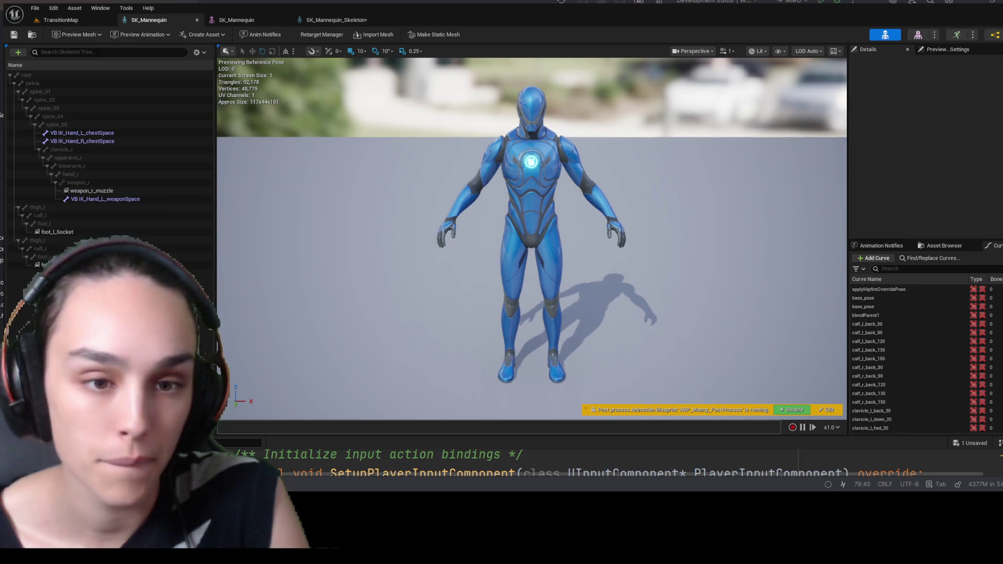
{"action": "left_click", "coordinate": [98, 192]}
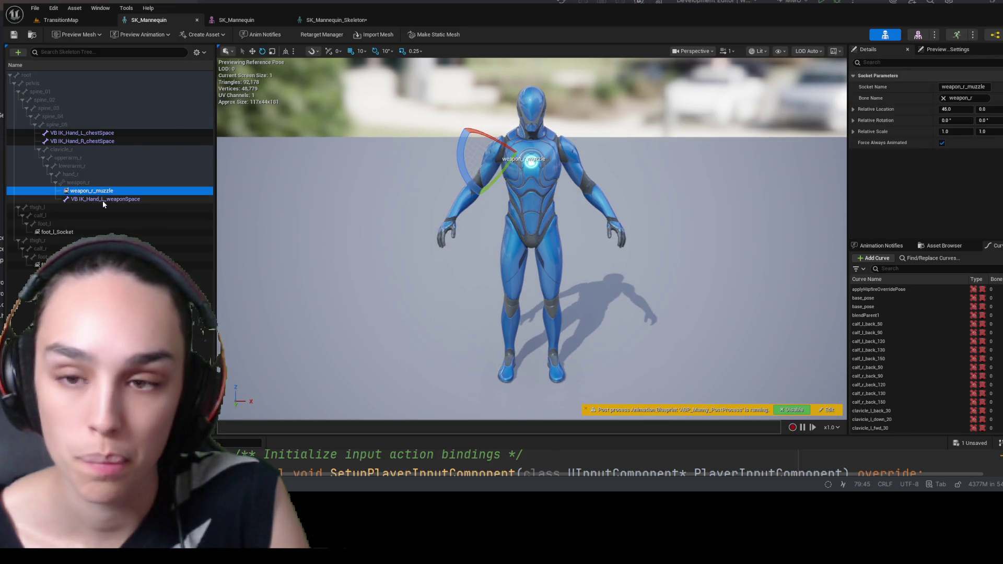
{"action": "left_click", "coordinate": [102, 199]}
{"action": "left_click", "coordinate": [99, 191]}
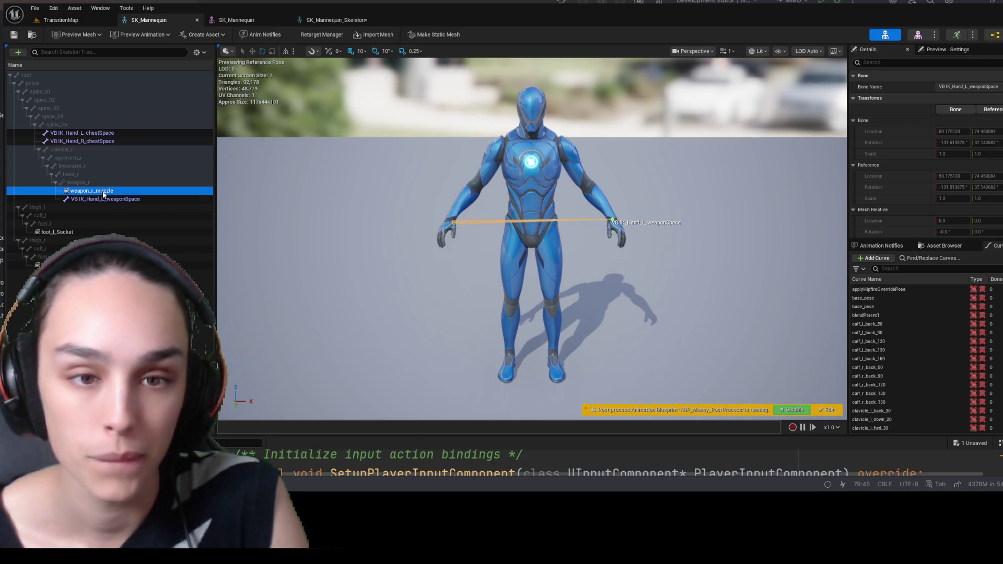
{"action": "key", "text": "f"}
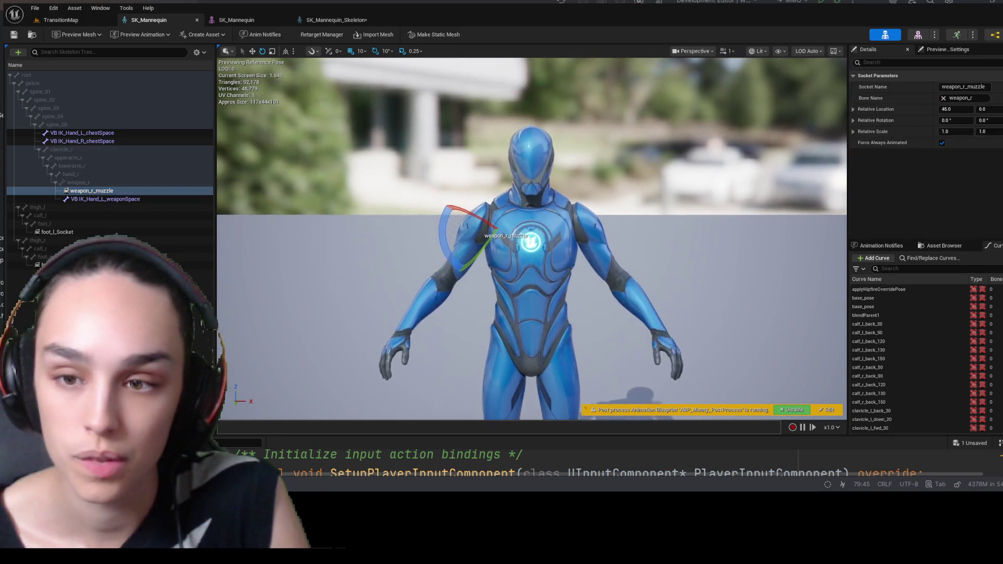
{"action": "left_click_drag", "start_coordinate": [394, 249], "coordinate": [329, 251]}
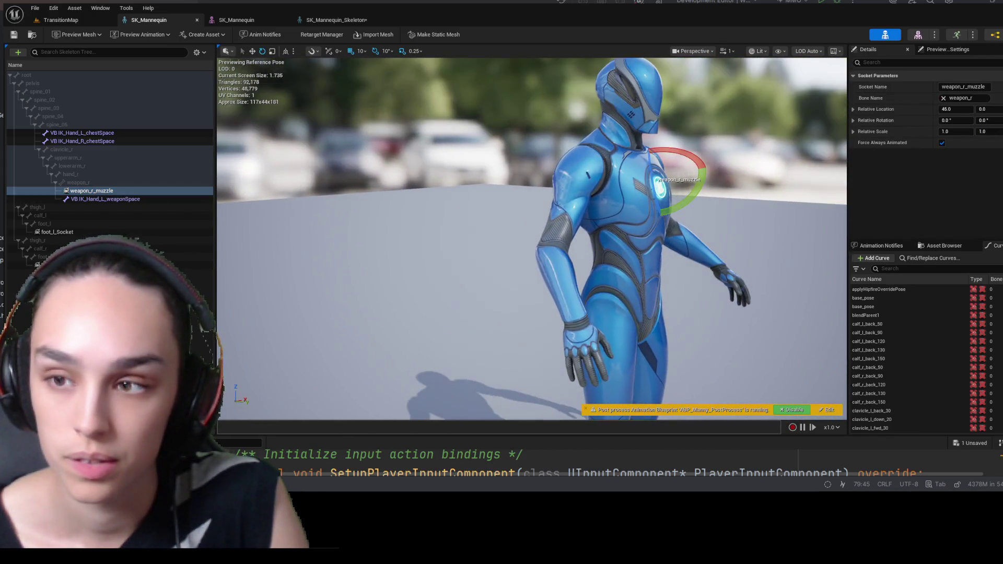
{"action": "left_click", "coordinate": [78, 141]}
{"action": "left_click_drag", "start_coordinate": [545, 277], "coordinate": [596, 276]}
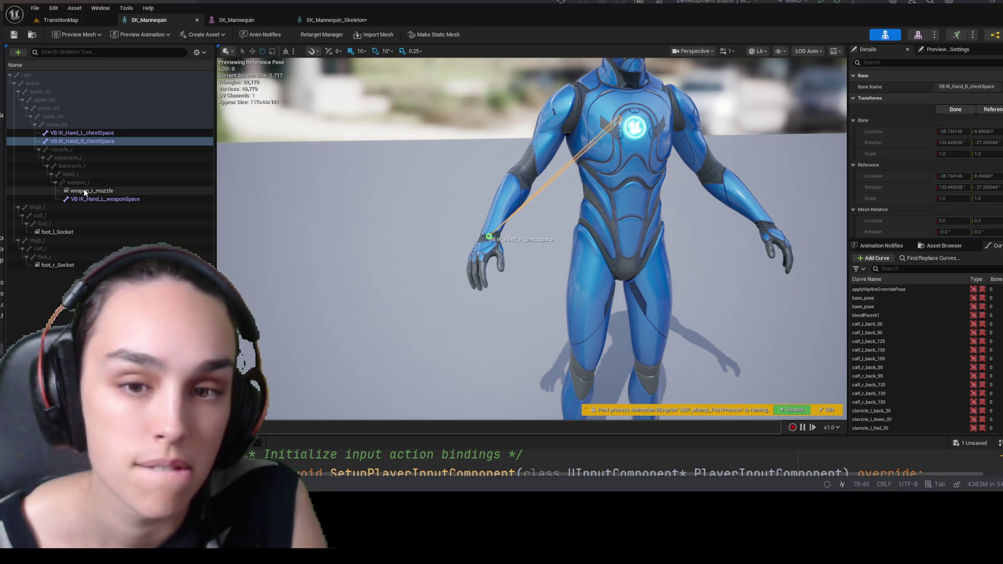
{"action": "left_click", "coordinate": [55, 232]}
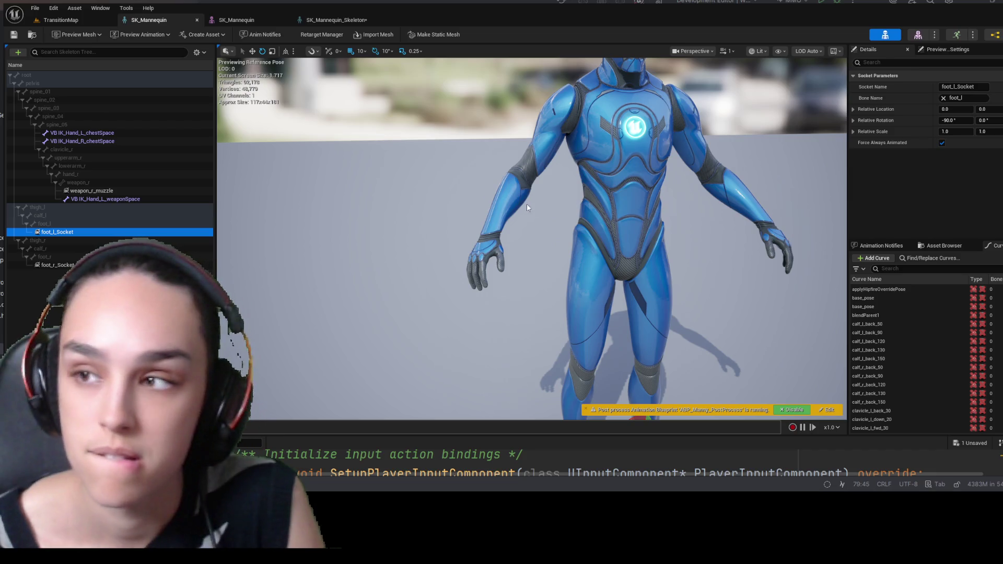
- Open SKM_Manny in Skeleton editing mode and start Edit Skeleton with bones shown
{"action": "left_click", "coordinate": [920, 35]}
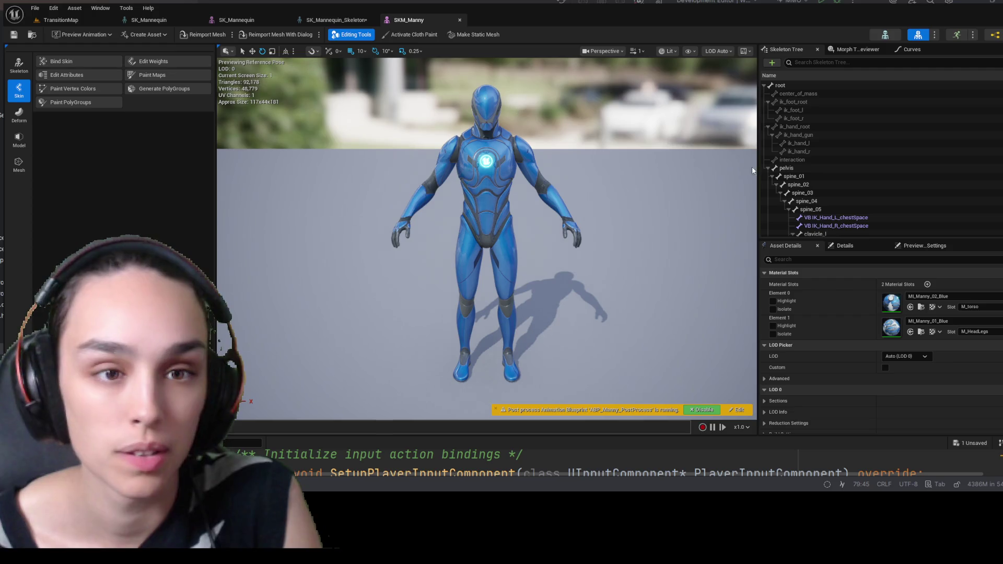
{"action": "left_click", "coordinate": [19, 65]}
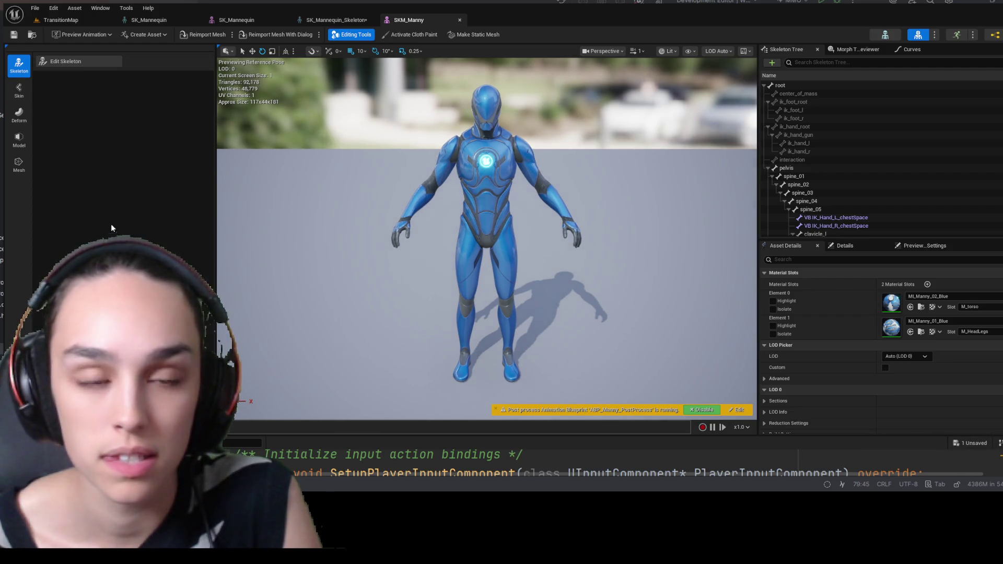
{"action": "left_click", "coordinate": [92, 62]}
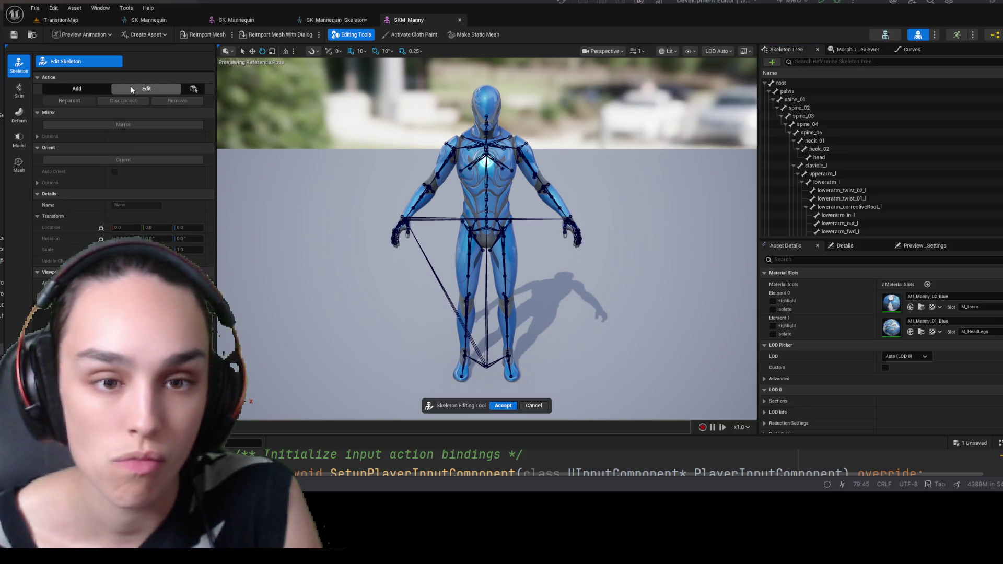
{"action": "scroll", "coordinate": [857, 180], "scroll_direction": "down", "scroll_amount": 10}
{"action": "scroll", "coordinate": [860, 205], "scroll_direction": "down", "scroll_amount": 20}
{"action": "scroll", "coordinate": [861, 209], "scroll_direction": "down", "scroll_amount": 15}
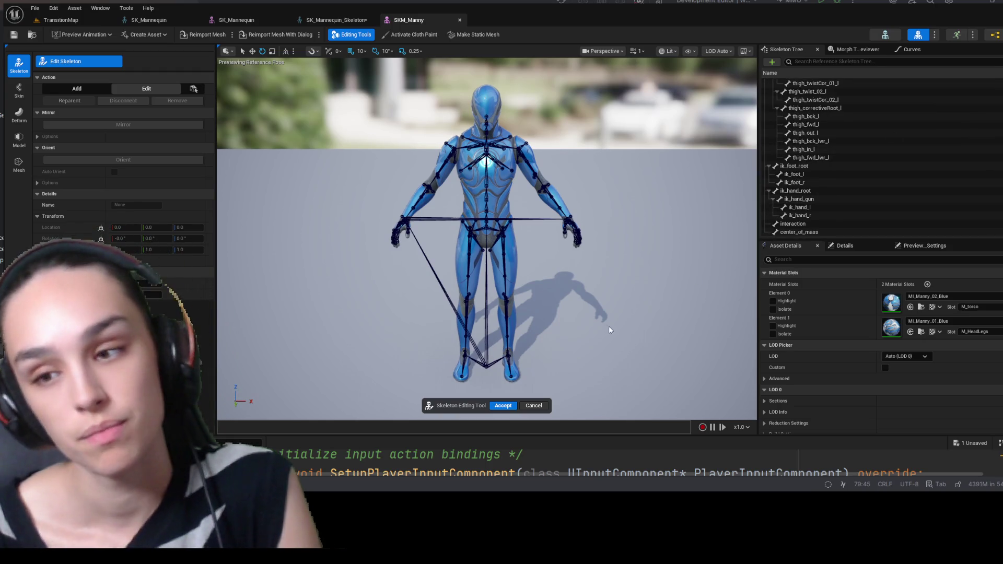
{"action": "key", "text": "alt+Tab"}
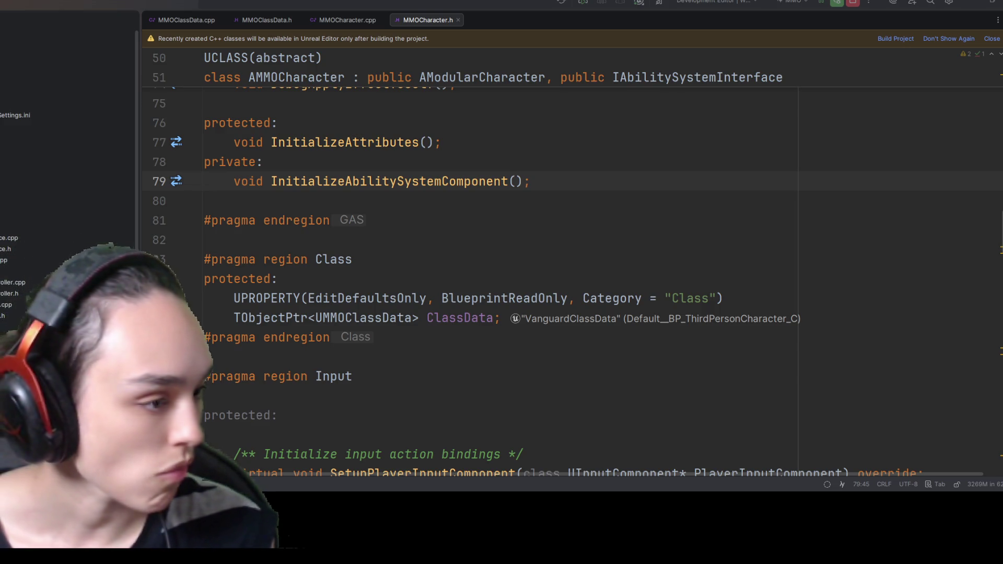
- Return from Rider to the Unreal skeleton editor previewing SK_Rifle at Weapon_R_Socket
{"action": "key", "text": "alt+Tab"}
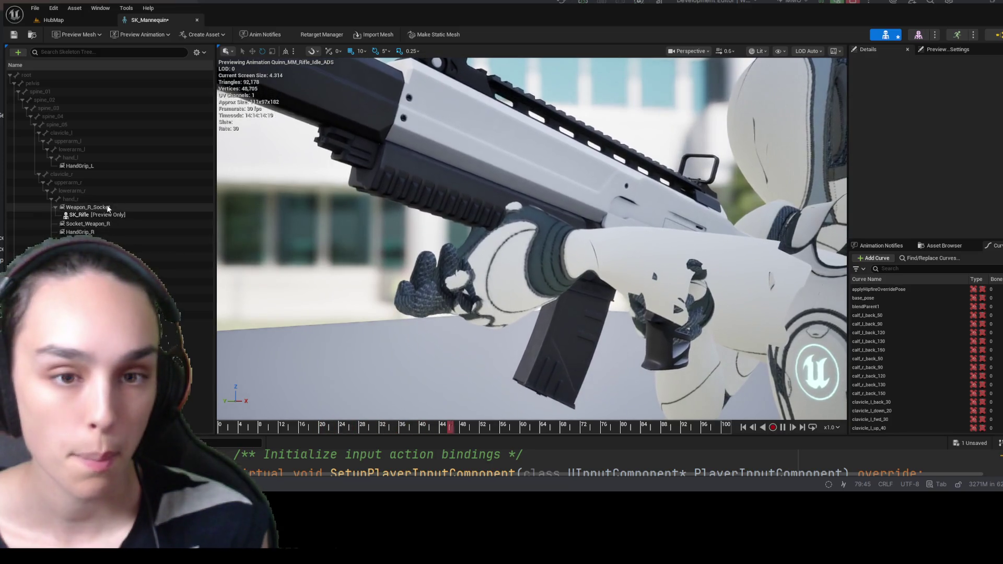
- Tilt Weapon_R_Socket about 7.4° and shift it to roughly -9.10, 2.22 toward the hand
{"action": "left_click", "coordinate": [108, 209]}
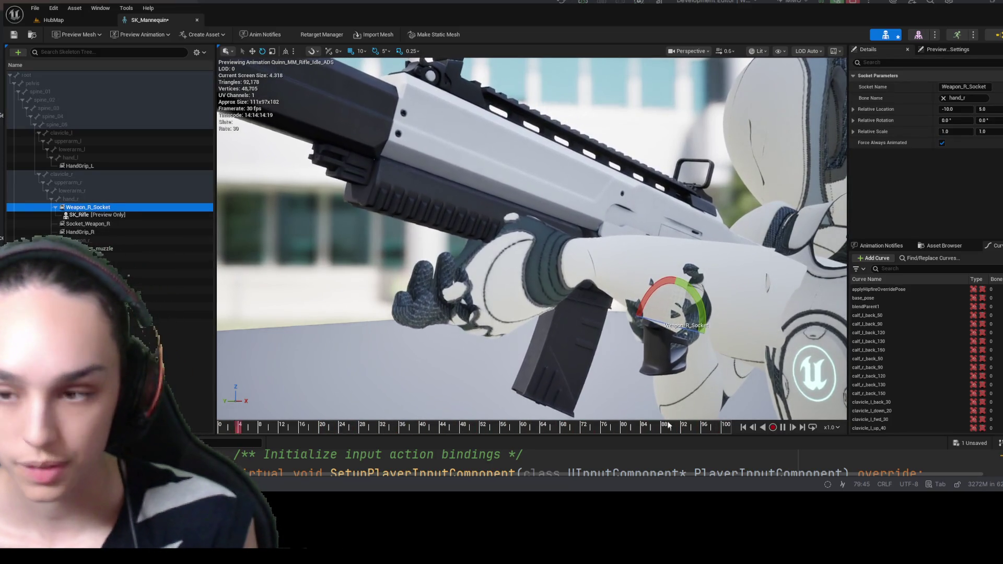
{"action": "mouse_move", "coordinate": [653, 292]}
{"action": "left_mouse_down"}
{"action": "mouse_move", "coordinate": [680, 269]}
{"action": "mouse_move", "coordinate": [652, 289]}
{"action": "left_mouse_up"}
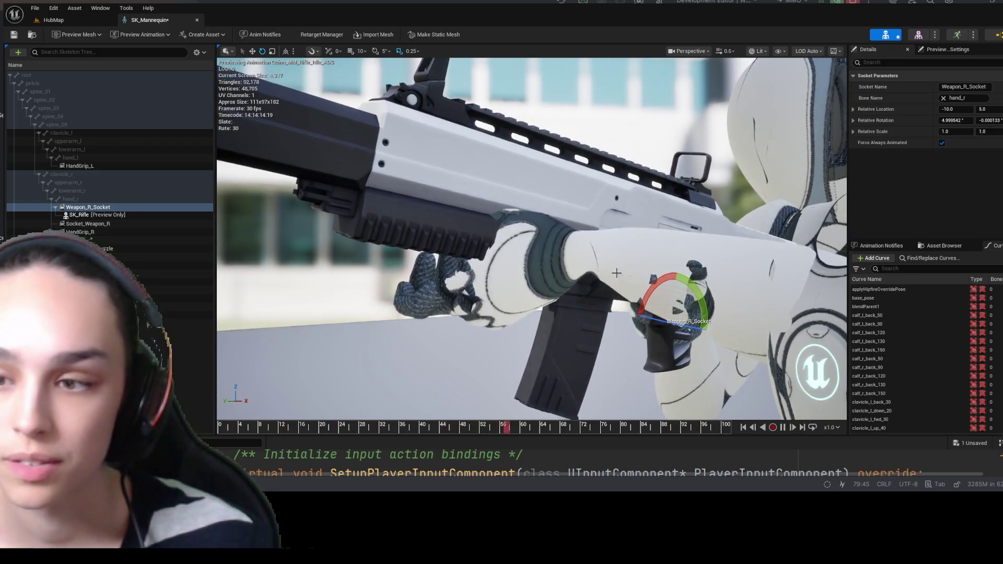
{"action": "mouse_move", "coordinate": [641, 305]}
{"action": "left_mouse_down"}
{"action": "mouse_move", "coordinate": [646, 324]}
{"action": "mouse_move", "coordinate": [643, 313]}
{"action": "left_mouse_up"}
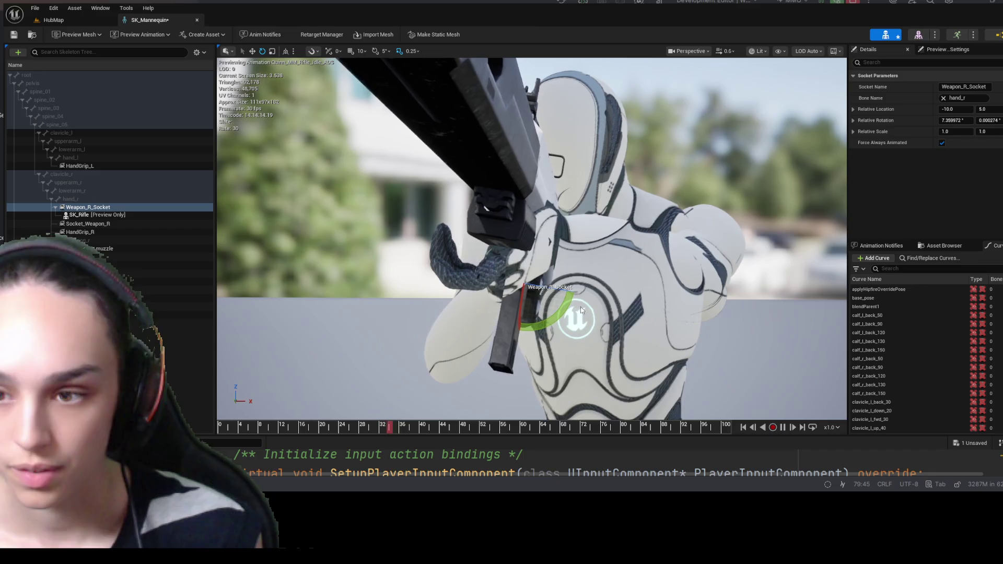
{"action": "key", "text": "w"}
{"action": "mouse_move", "coordinate": [520, 286]}
{"action": "left_mouse_down"}
{"action": "mouse_move", "coordinate": [534, 288]}
{"action": "mouse_move", "coordinate": [507, 267]}
{"action": "mouse_move", "coordinate": [532, 300]}
{"action": "left_mouse_up"}
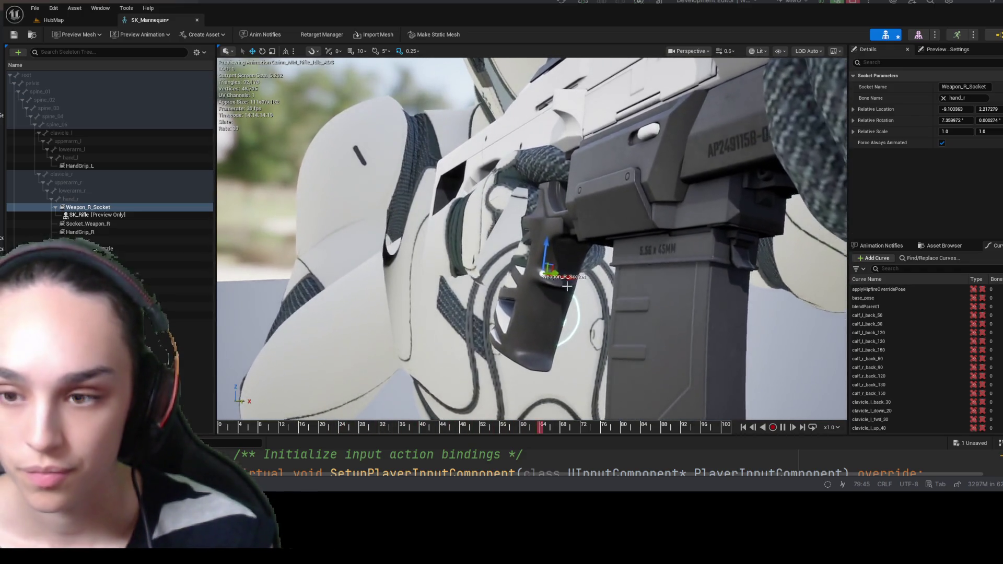
- Move Weapon_R_Socket twice to reposition the grip, reverting a trial third-rotation edit
{"action": "left_click_drag", "start_coordinate": [566, 286], "coordinate": [597, 280]}
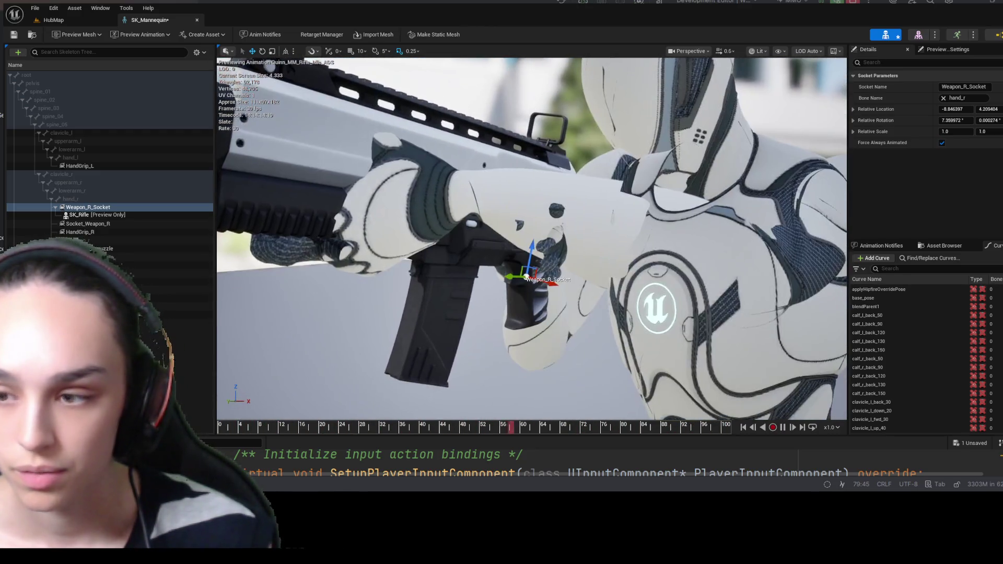
{"action": "left_click_drag", "start_coordinate": [526, 276], "coordinate": [522, 299]}
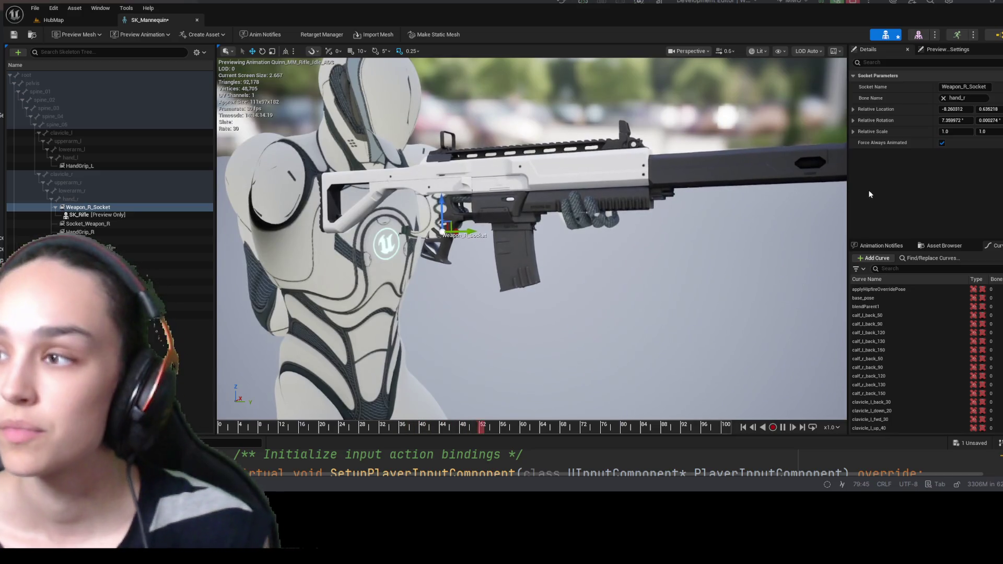
{"action": "left_click_drag", "start_coordinate": [989, 120], "coordinate": [998, 120]}
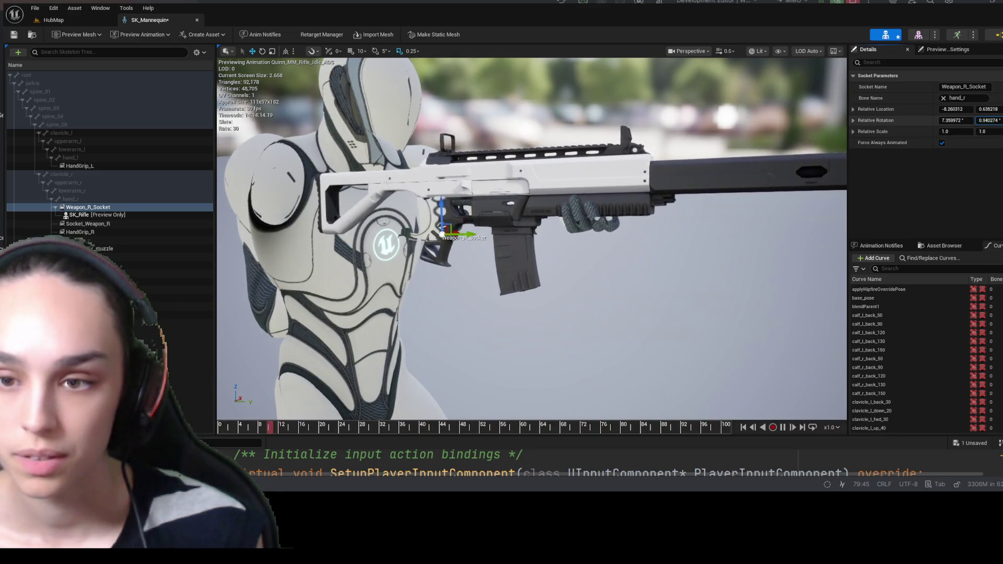
{"action": "key", "text": "ctrl+z"}
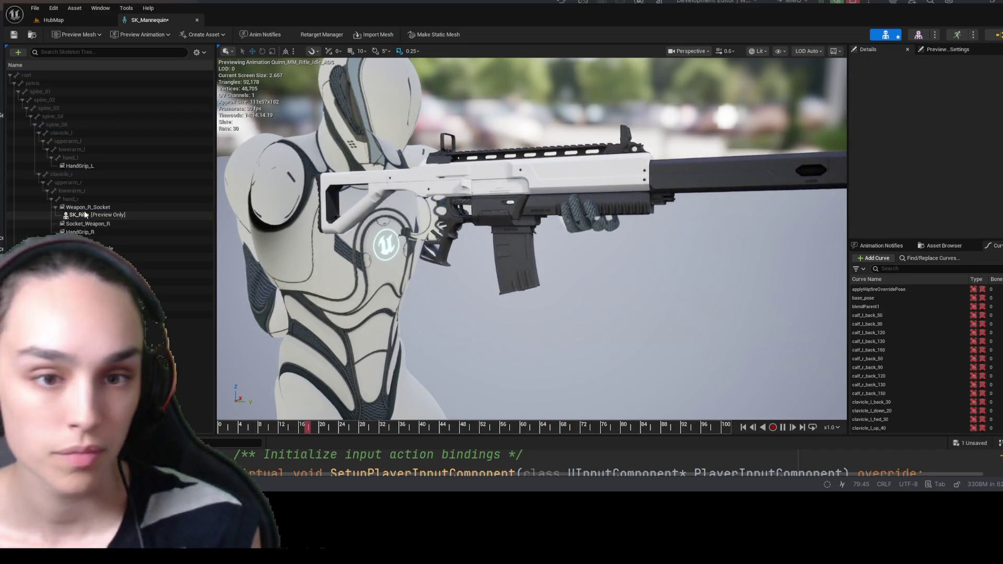
- Rotate the socket about 5°, then back about 3.8°, and view behind the gripping hand
{"action": "left_click", "coordinate": [86, 208]}
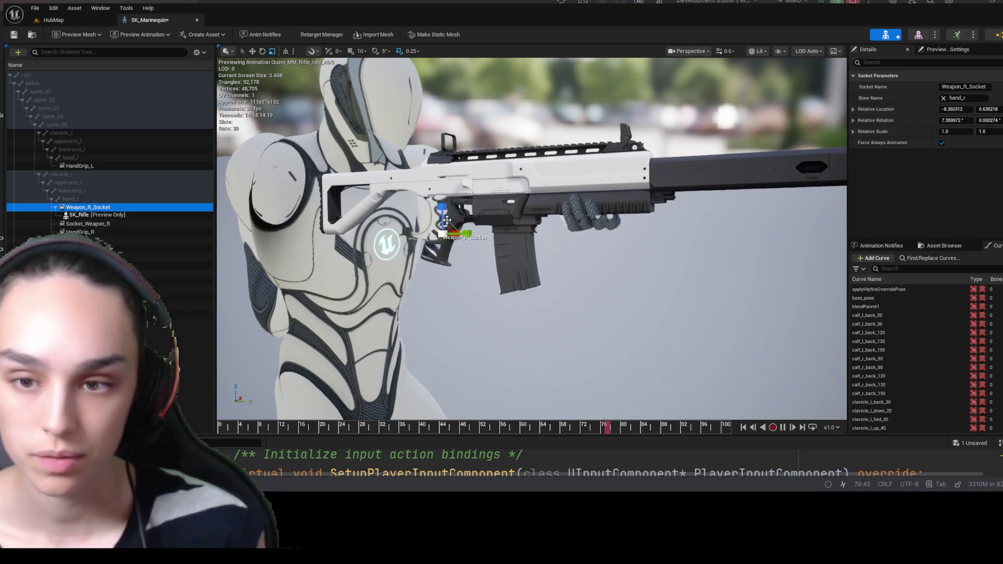
{"action": "left_click", "coordinate": [447, 219]}
{"action": "key", "text": "e"}
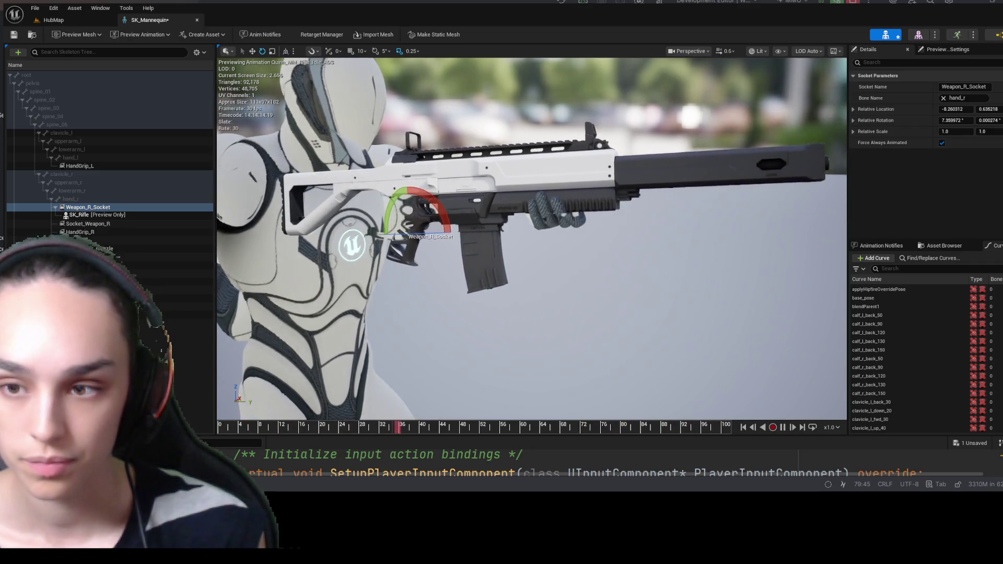
{"action": "left_click_drag", "start_coordinate": [441, 222], "coordinate": [427, 237]}
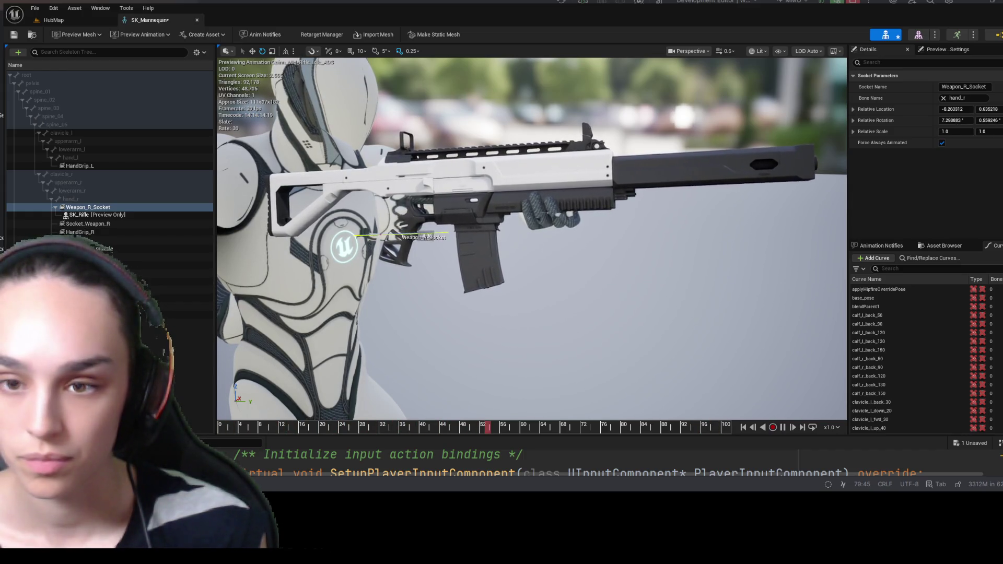
{"action": "scroll", "coordinate": [444, 245], "scroll_direction": "up", "scroll_amount": 8}
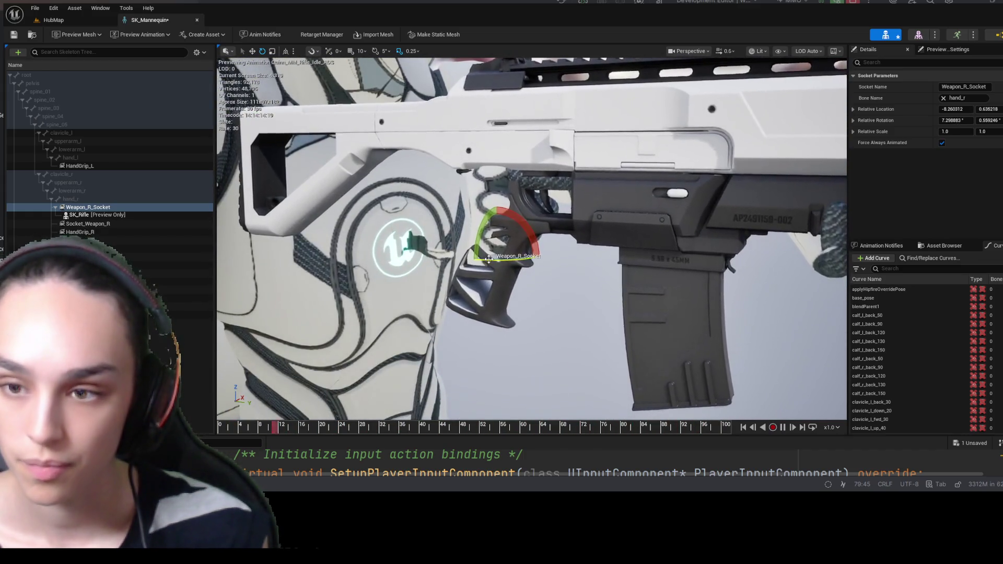
{"action": "left_click_drag", "start_coordinate": [488, 259], "coordinate": [493, 252]}
{"action": "key", "text": "w"}
{"action": "mouse_move", "coordinate": [605, 305]}
{"action": "left_mouse_down"}
{"action": "mouse_move", "coordinate": [448, 252]}
{"action": "mouse_move", "coordinate": [447, 267]}
{"action": "mouse_move", "coordinate": [418, 246]}
{"action": "mouse_move", "coordinate": [319, 219]}
{"action": "mouse_move", "coordinate": [480, 267]}
{"action": "mouse_move", "coordinate": [512, 305]}
{"action": "mouse_move", "coordinate": [478, 371]}
{"action": "left_mouse_up"}
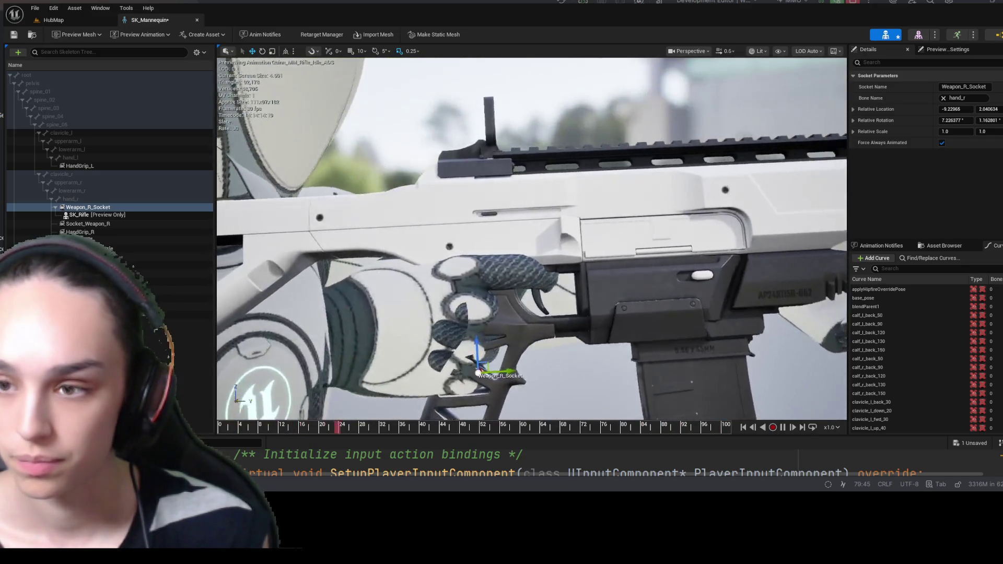
{"action": "scroll", "coordinate": [478, 372], "scroll_direction": "down", "scroll_amount": 5}
{"action": "scroll", "coordinate": [502, 296], "scroll_direction": "up", "scroll_amount": 5}
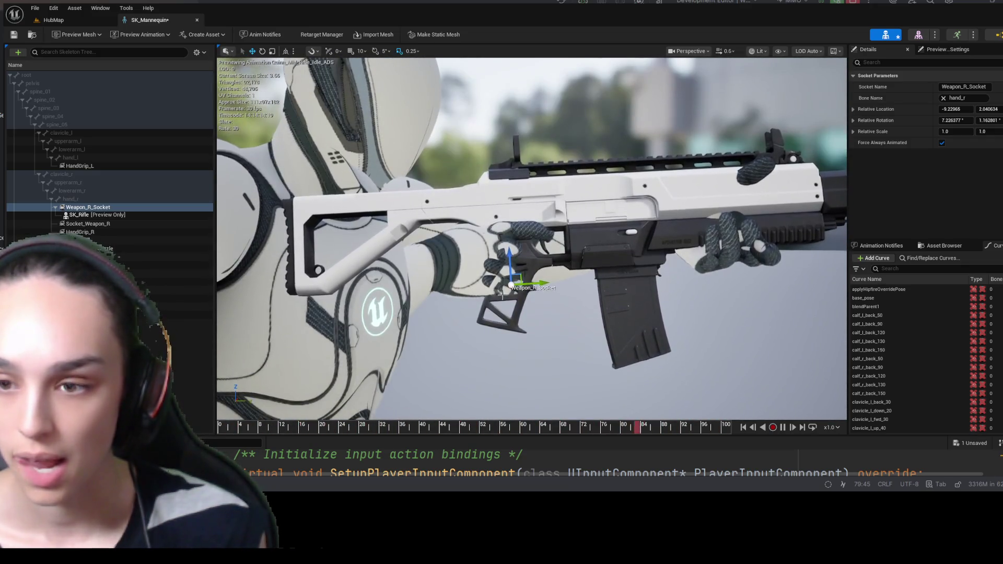
- Rotate the socket about 4° to level the rifle and nudge its position slightly
{"action": "key", "text": "e"}
{"action": "left_click_drag", "start_coordinate": [475, 315], "coordinate": [475, 292]}
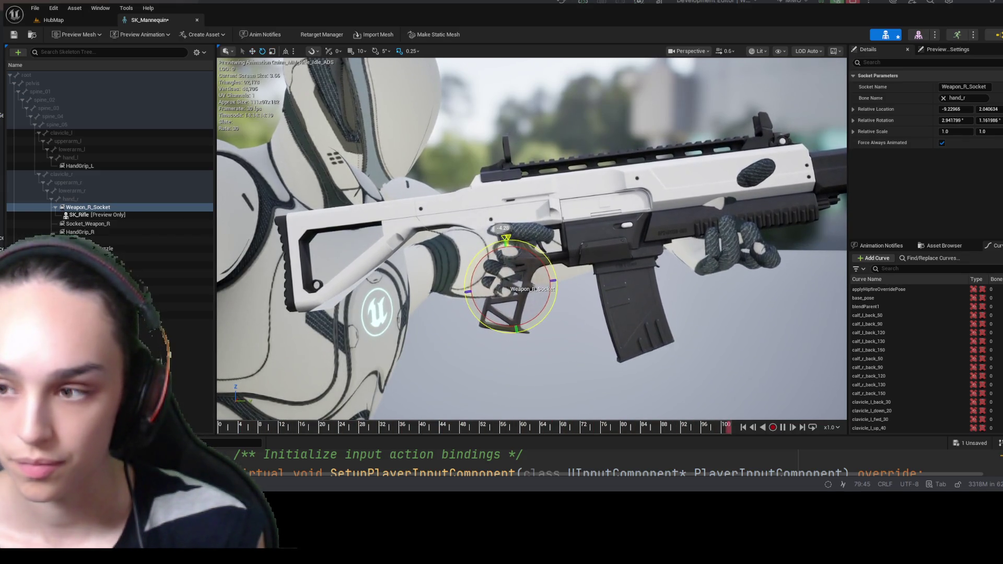
{"action": "key", "text": "w"}
{"action": "scroll", "coordinate": [480, 303], "scroll_direction": "down", "scroll_amount": 2}
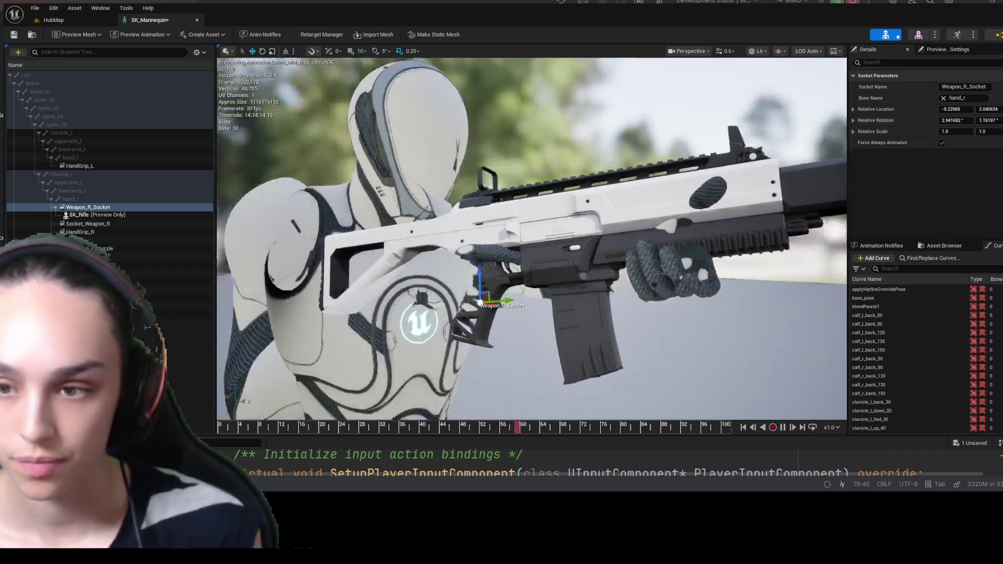
{"action": "scroll", "coordinate": [480, 303], "scroll_direction": "up", "scroll_amount": 5}
{"action": "left_click_drag", "start_coordinate": [517, 272], "coordinate": [520, 271]}
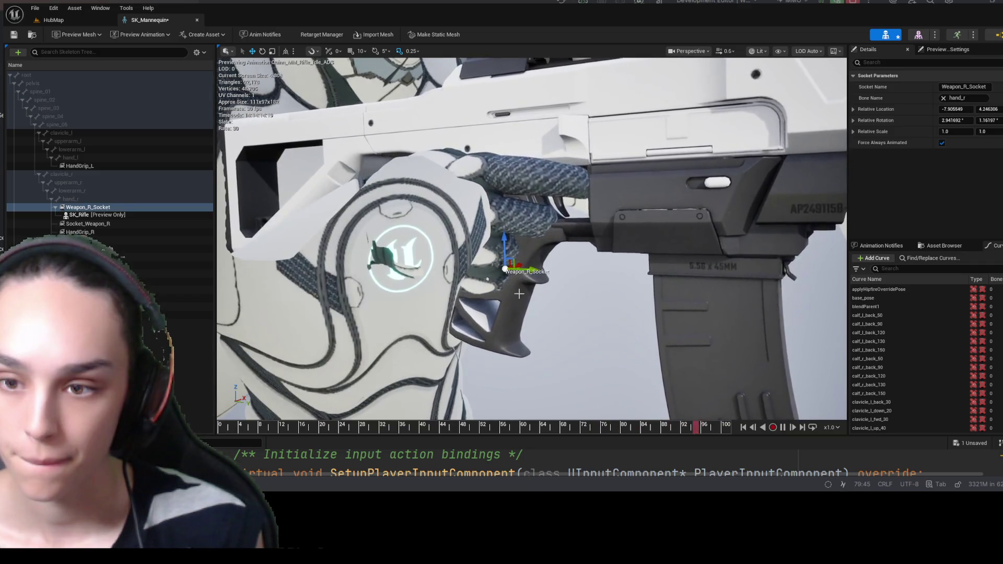
{"action": "mouse_move", "coordinate": [462, 260]}
{"action": "left_mouse_down"}
{"action": "mouse_move", "coordinate": [429, 264]}
{"action": "mouse_move", "coordinate": [470, 272]}
{"action": "mouse_move", "coordinate": [487, 290]}
{"action": "mouse_move", "coordinate": [510, 271]}
{"action": "mouse_move", "coordinate": [574, 269]}
{"action": "mouse_move", "coordinate": [567, 261]}
{"action": "mouse_move", "coordinate": [418, 269]}
{"action": "mouse_move", "coordinate": [401, 256]}
{"action": "mouse_move", "coordinate": [399, 269]}
{"action": "left_mouse_up"}
{"action": "key", "text": "e"}
{"action": "key", "text": "w"}
{"action": "left_click_drag", "start_coordinate": [470, 314], "coordinate": [314, 314]}
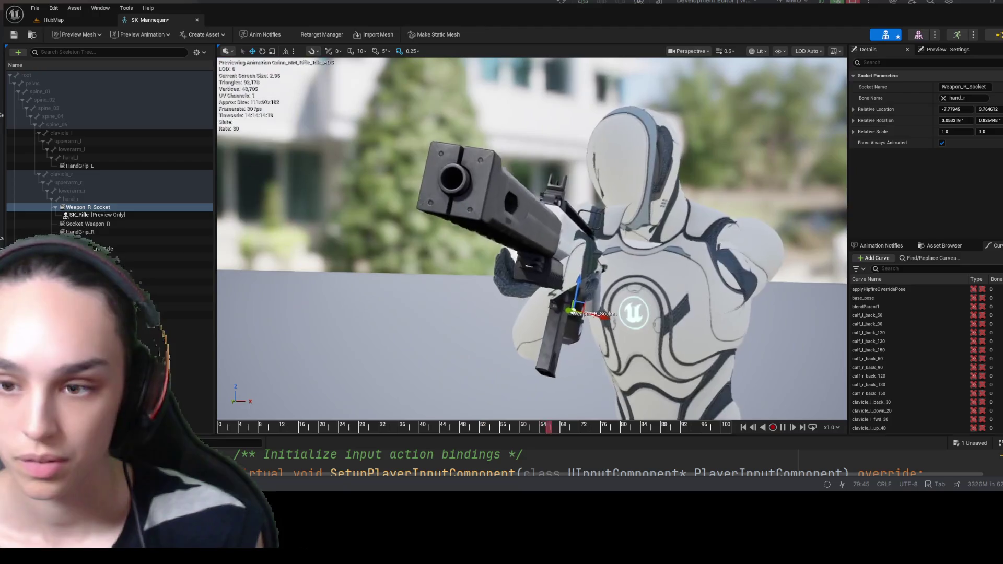
- Slide the socket left to about -7.47, -0.41, checking the rifle from below
{"action": "mouse_move", "coordinate": [606, 317]}
{"action": "left_mouse_down"}
{"action": "mouse_move", "coordinate": [585, 317]}
{"action": "mouse_move", "coordinate": [606, 317]}
{"action": "left_mouse_up"}
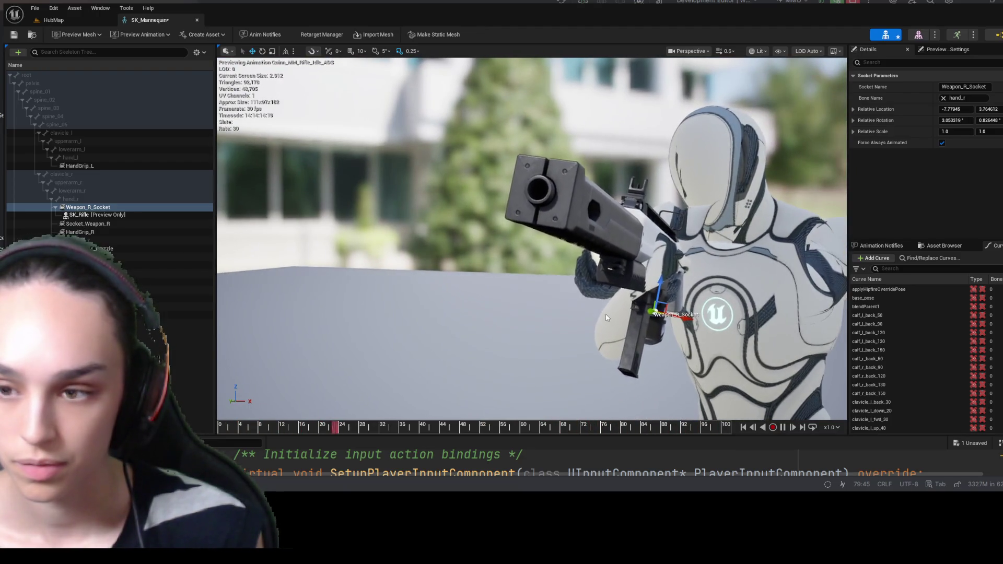
{"action": "left_click_drag", "start_coordinate": [679, 315], "coordinate": [650, 316]}
{"action": "left_click_drag", "start_coordinate": [575, 313], "coordinate": [417, 314]}
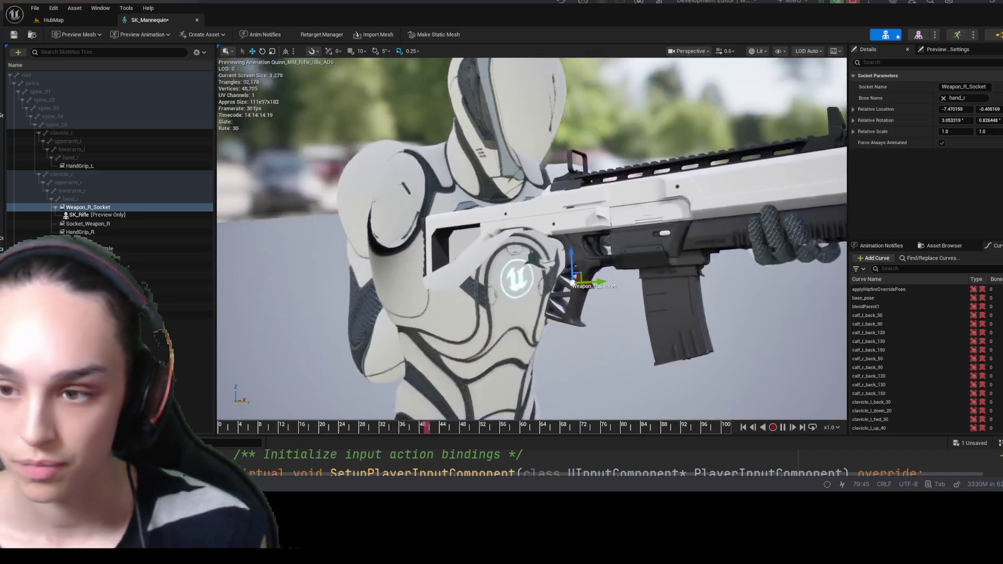
{"action": "scroll", "coordinate": [531, 238], "scroll_direction": "up", "scroll_amount": 3}
{"action": "scroll", "coordinate": [532, 238], "scroll_direction": "down", "scroll_amount": 5}
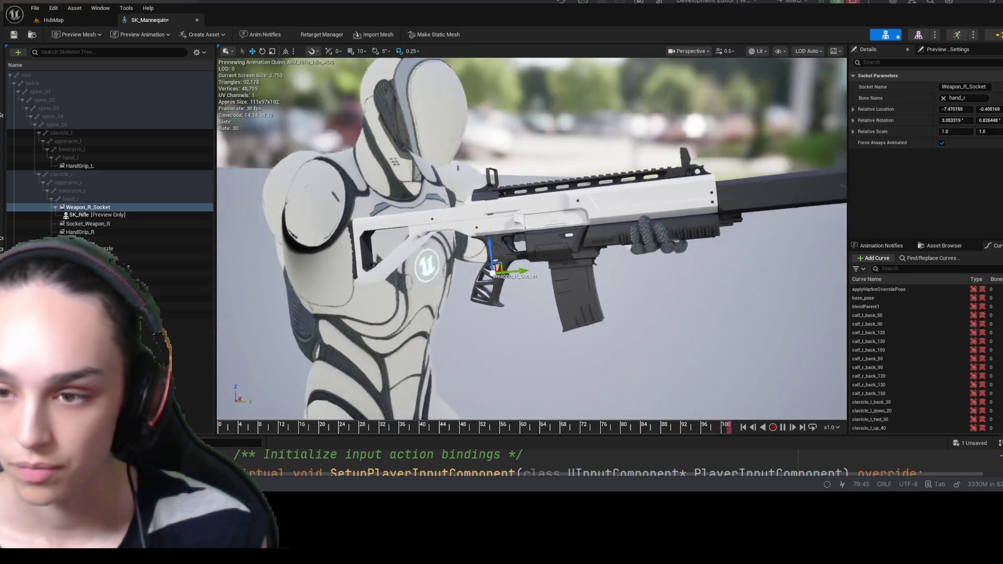
{"action": "mouse_move", "coordinate": [532, 238]}
{"action": "left_mouse_down"}
{"action": "mouse_move", "coordinate": [407, 238]}
{"action": "mouse_move", "coordinate": [408, 313]}
{"action": "mouse_move", "coordinate": [491, 246]}
{"action": "mouse_move", "coordinate": [457, 264]}
{"action": "left_mouse_up"}
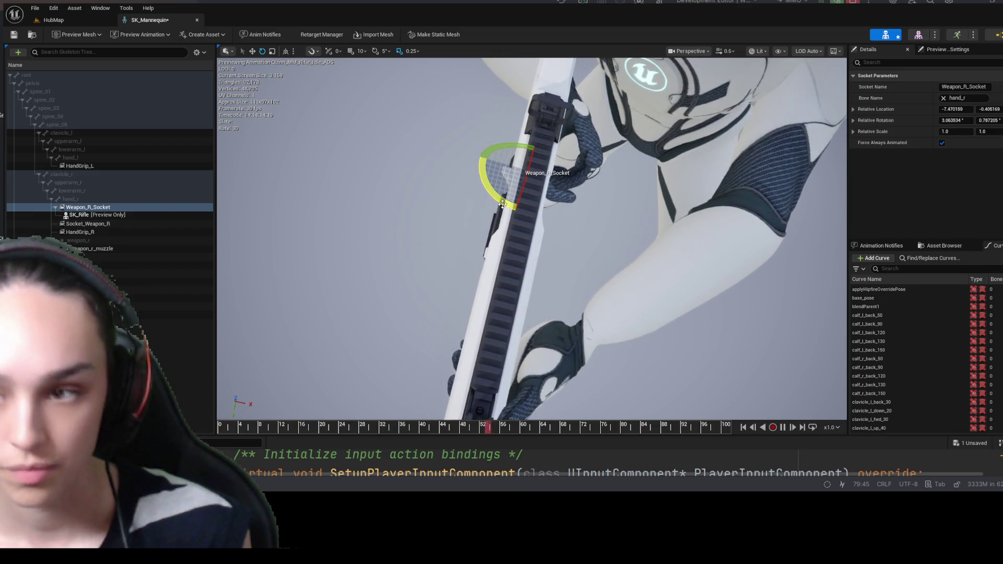
- Rotate Weapon_R_Socket about 2.9° and move it to roughly -8.64, 3.07 so the grip sits in the hand
{"action": "key", "text": "w"}
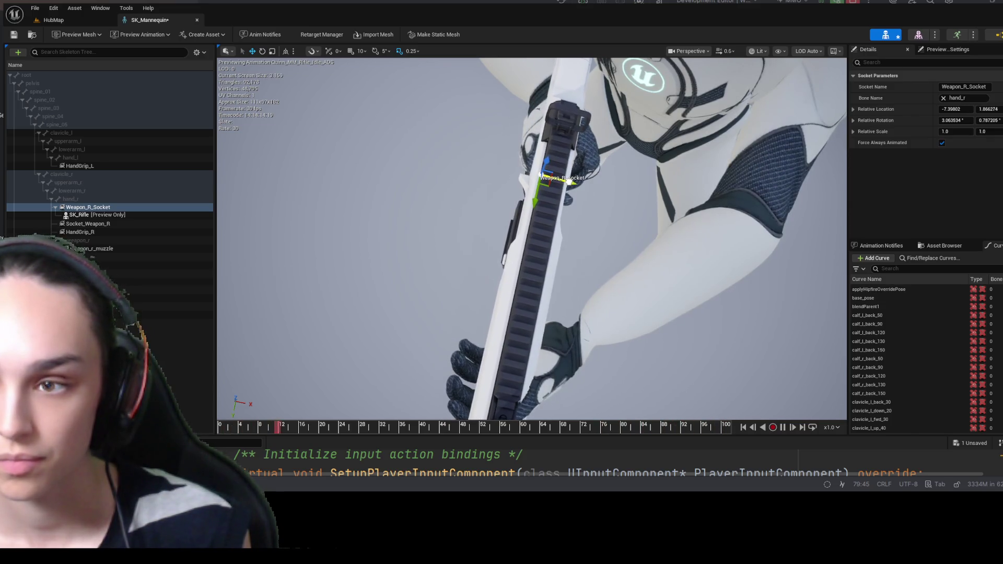
{"action": "key", "text": "e"}
{"action": "mouse_move", "coordinate": [522, 207]}
{"action": "left_mouse_down"}
{"action": "mouse_move", "coordinate": [586, 190]}
{"action": "mouse_move", "coordinate": [496, 219]}
{"action": "mouse_move", "coordinate": [459, 251]}
{"action": "mouse_move", "coordinate": [557, 249]}
{"action": "left_mouse_up"}
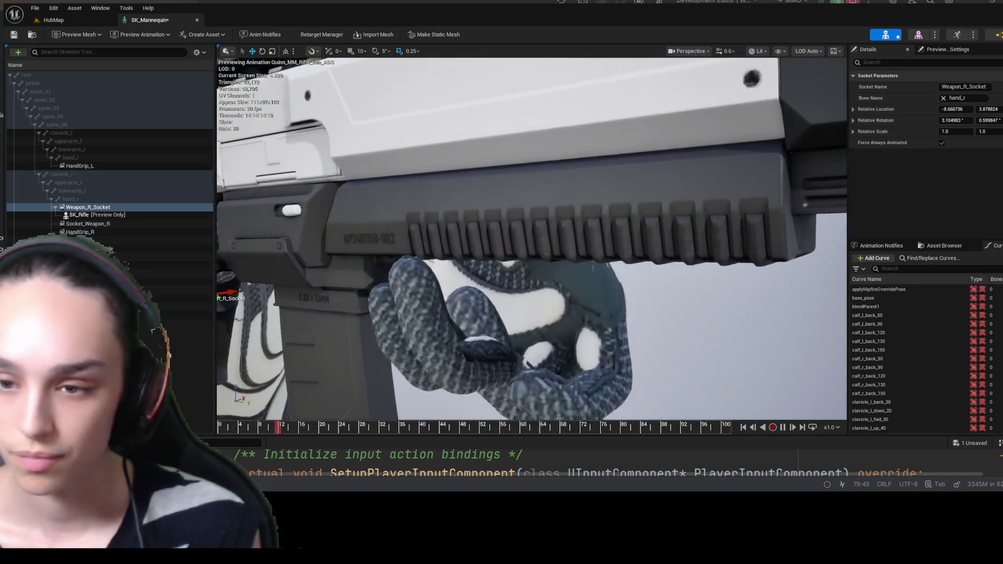
{"action": "left_click_drag", "start_coordinate": [387, 232], "coordinate": [390, 258]}
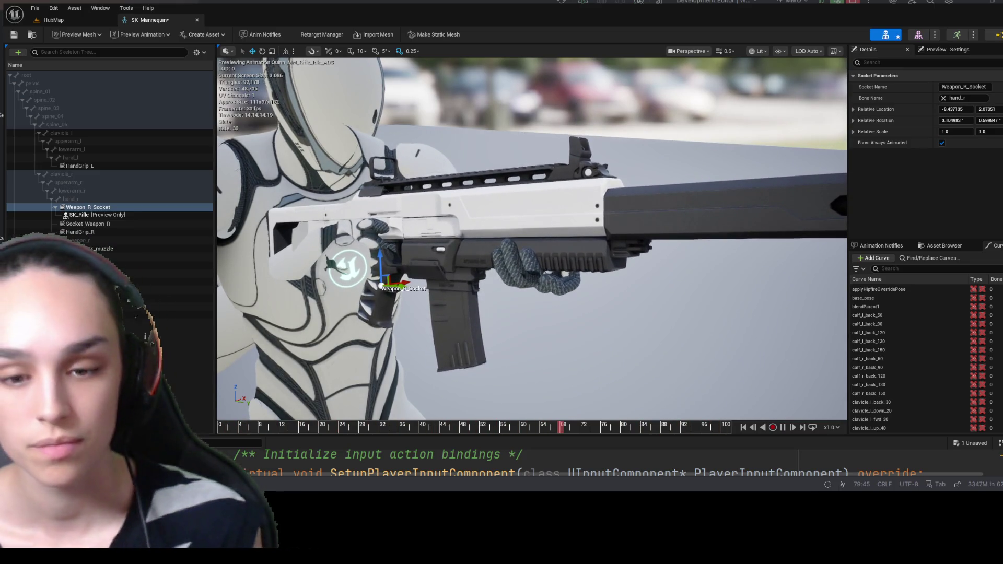
- Switch the viewport from Lit to Wireframe to check the rifle's alignment with the hand
{"action": "key", "text": "e"}
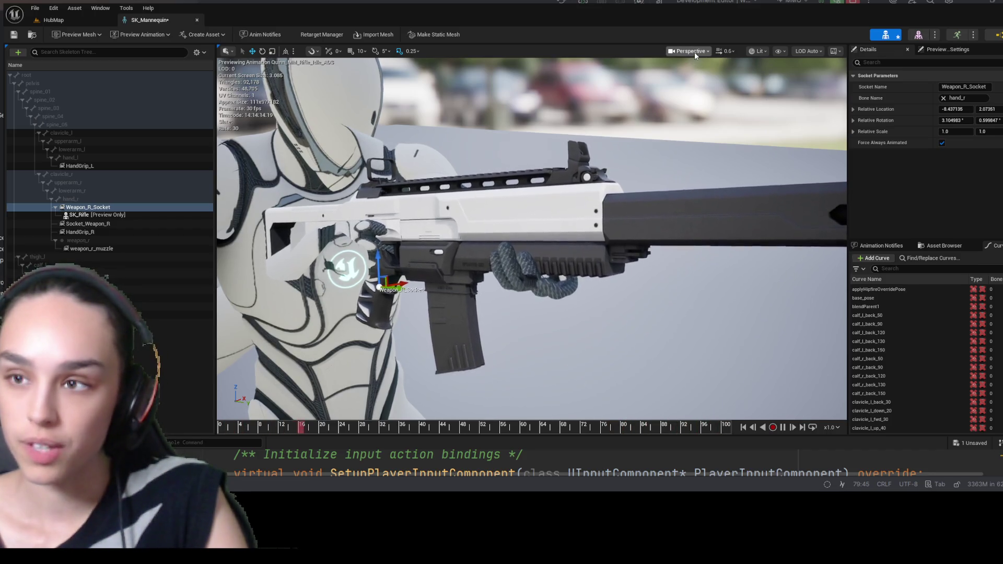
{"action": "left_click", "coordinate": [759, 53]}
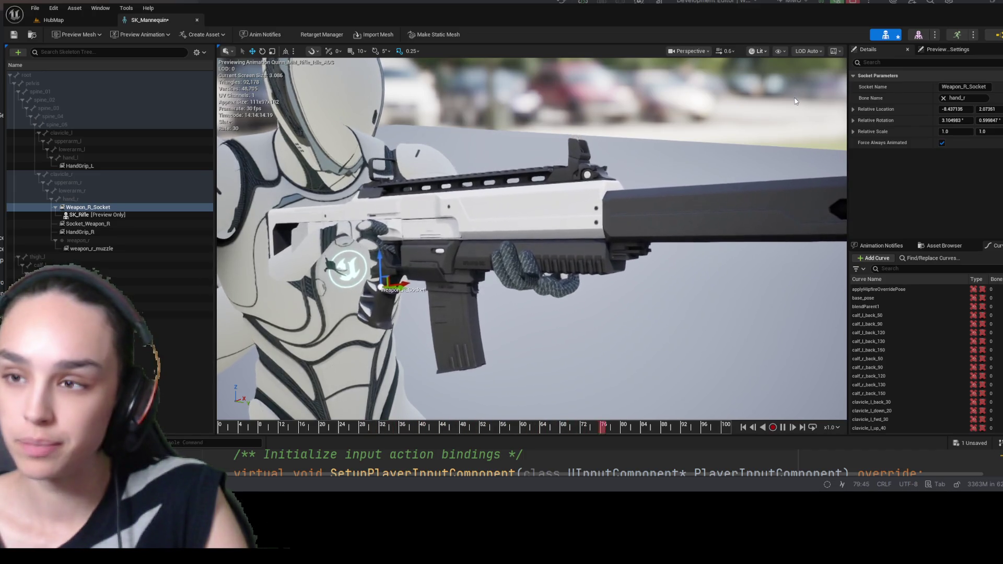
{"action": "left_click", "coordinate": [792, 101]}
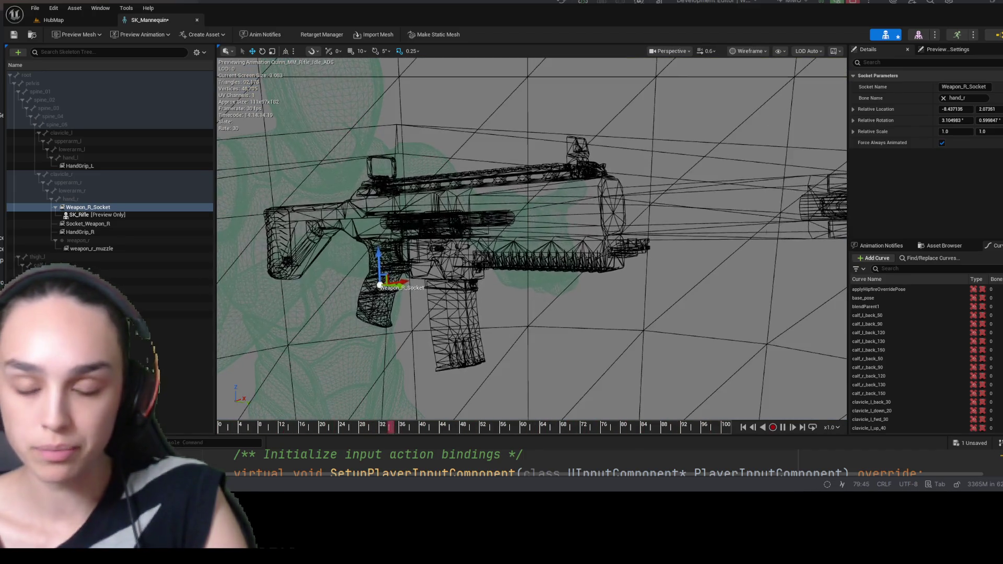
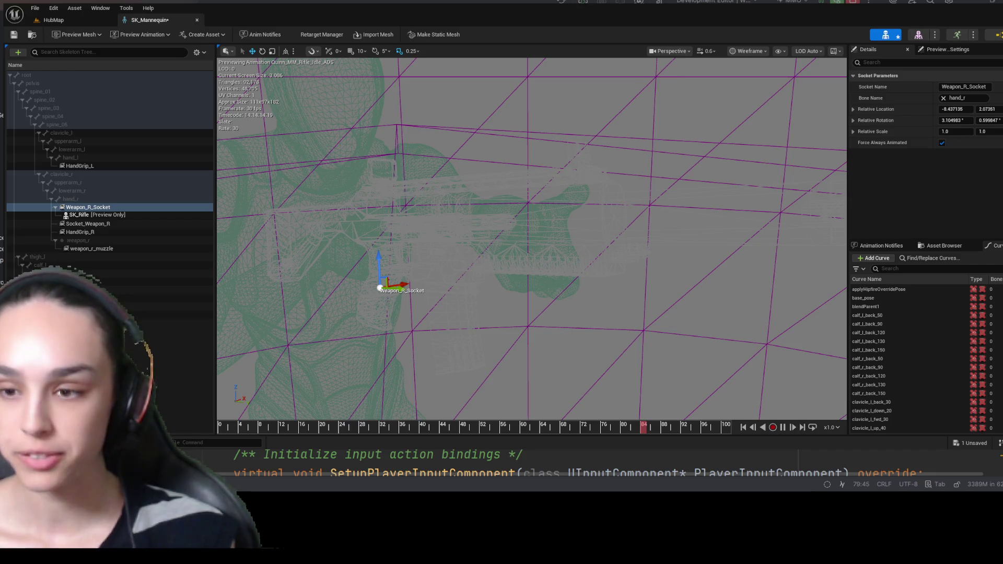
- Zero Weapon_R_Socket's rotation and switch the viewport from Wireframe to Unlit to inspect the rifle
{"action": "key", "text": "ctrl+z"}
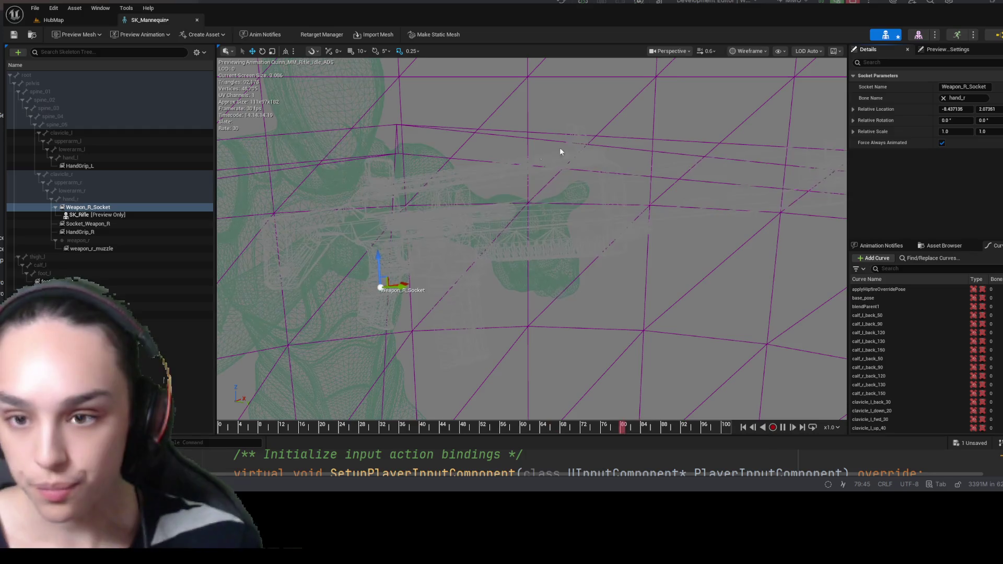
{"action": "left_click_drag", "start_coordinate": [644, 330], "coordinate": [554, 319]}
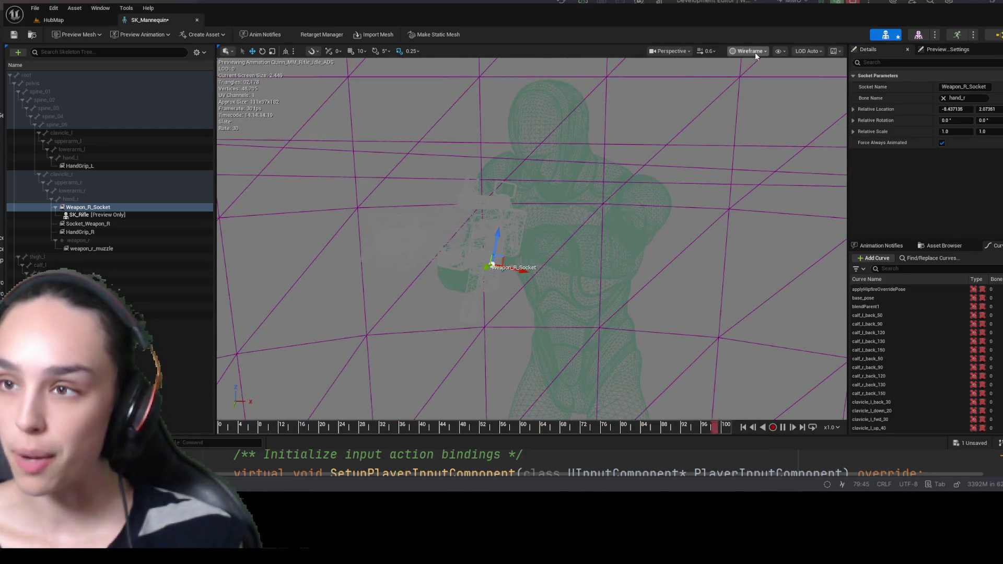
{"action": "key", "text": "alt+3"}
{"action": "left_click_drag", "start_coordinate": [531, 235], "coordinate": [481, 219]}
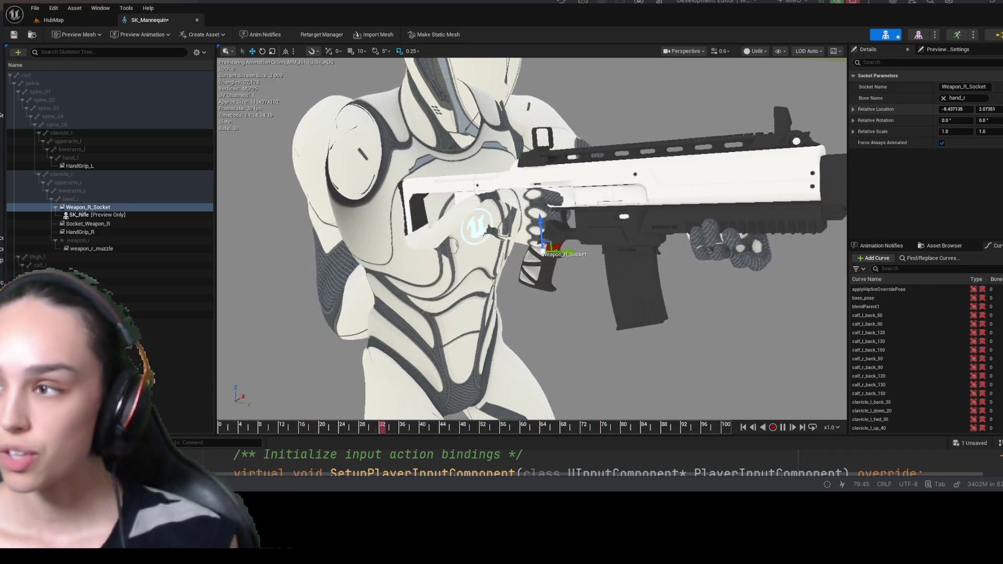
- Zero the socket's Relative Location and frame the torso and rifle from the character's front
{"action": "key", "text": "ctrl+z"}
{"action": "key", "text": "f"}
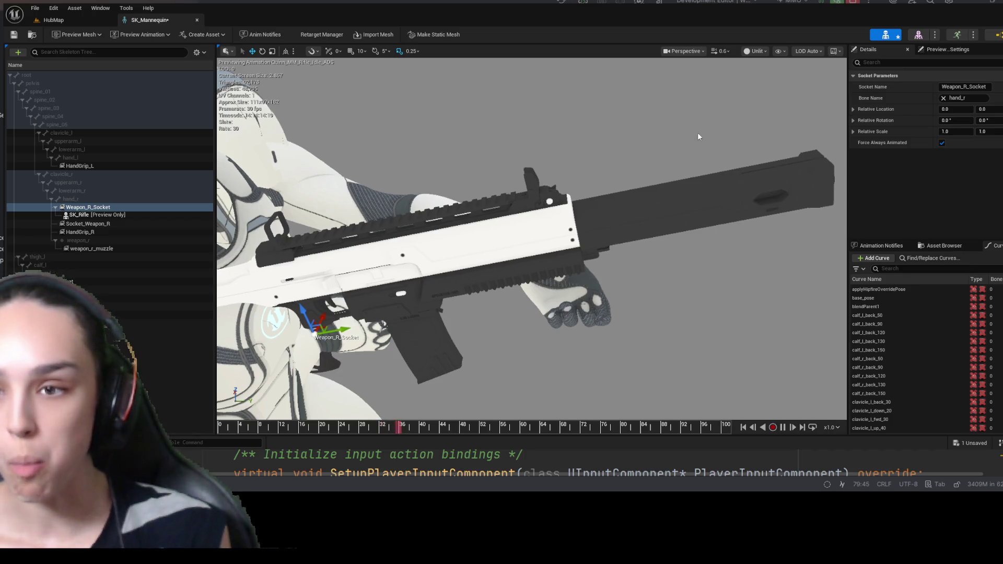
{"action": "mouse_move", "coordinate": [691, 120]}
{"action": "left_mouse_down"}
{"action": "mouse_move", "coordinate": [680, 133]}
{"action": "mouse_move", "coordinate": [627, 141]}
{"action": "mouse_move", "coordinate": [653, 135]}
{"action": "mouse_move", "coordinate": [642, 235]}
{"action": "mouse_move", "coordinate": [648, 131]}
{"action": "mouse_move", "coordinate": [642, 157]}
{"action": "mouse_move", "coordinate": [653, 172]}
{"action": "mouse_move", "coordinate": [647, 147]}
{"action": "mouse_move", "coordinate": [642, 173]}
{"action": "mouse_move", "coordinate": [653, 157]}
{"action": "left_mouse_up"}
{"action": "mouse_move", "coordinate": [417, 227]}
{"action": "left_mouse_down"}
{"action": "mouse_move", "coordinate": [423, 219]}
{"action": "mouse_move", "coordinate": [434, 260]}
{"action": "mouse_move", "coordinate": [486, 303]}
{"action": "mouse_move", "coordinate": [517, 277]}
{"action": "left_mouse_up"}
{"action": "scroll", "coordinate": [456, 275], "scroll_direction": "up", "scroll_amount": 2}
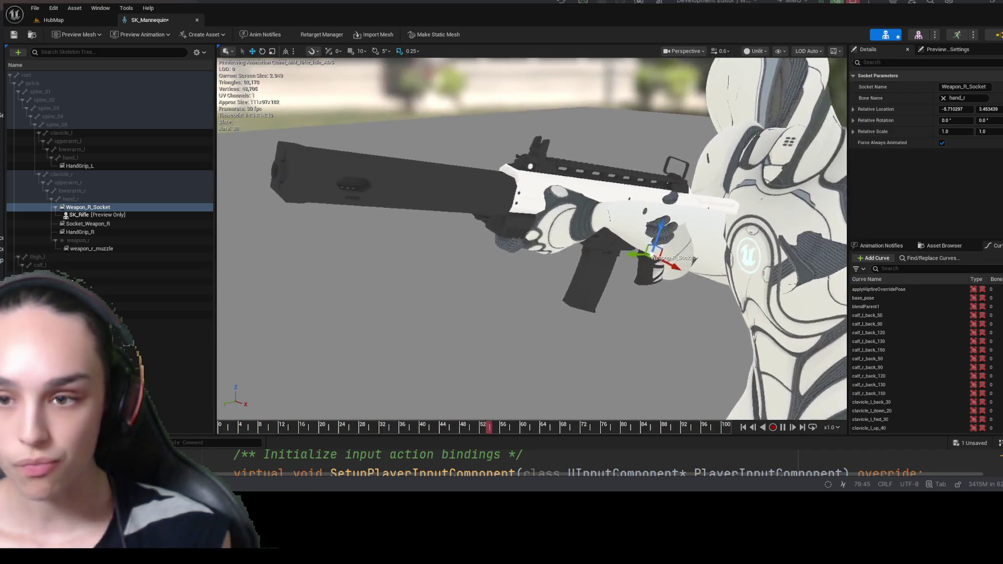
{"action": "scroll", "coordinate": [712, 277], "scroll_direction": "up", "scroll_amount": 2}
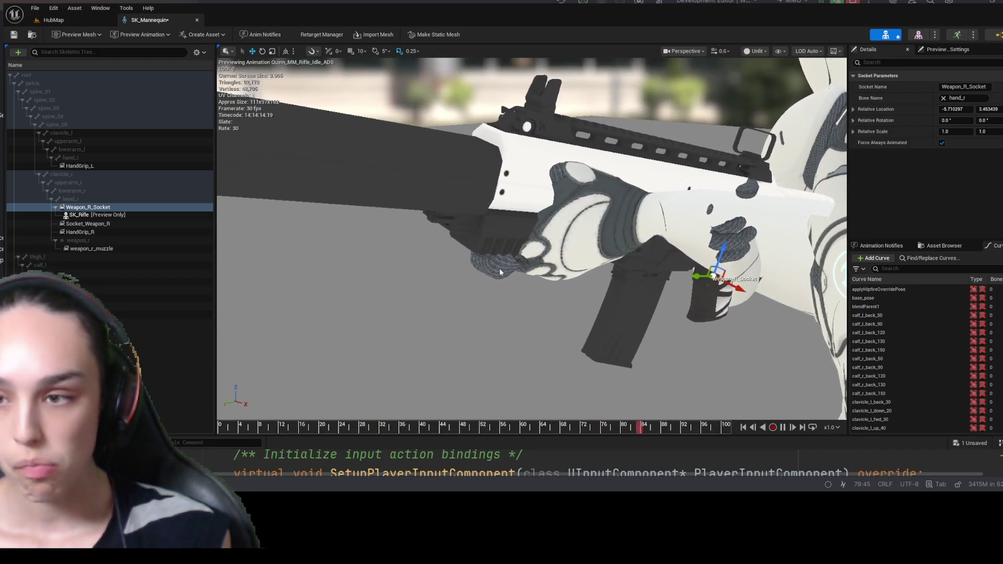
- Move the socket so the rifle grip lands in the right hand, at about -10.03 and 6.0
{"action": "left_click_drag", "start_coordinate": [712, 277], "coordinate": [683, 272]}
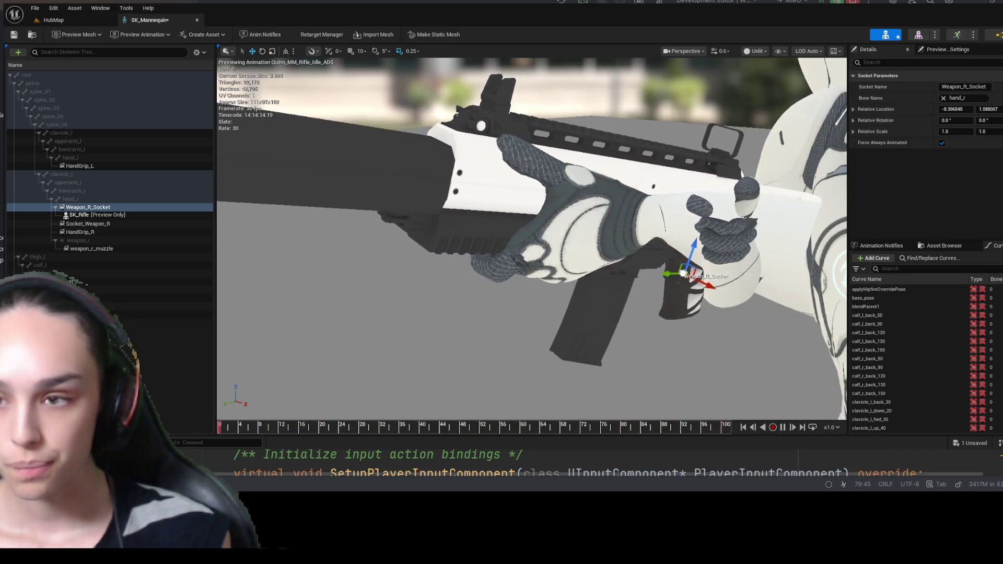
{"action": "mouse_move", "coordinate": [624, 289]}
{"action": "left_mouse_down"}
{"action": "mouse_move", "coordinate": [509, 290]}
{"action": "mouse_move", "coordinate": [601, 283]}
{"action": "left_mouse_up"}
{"action": "mouse_move", "coordinate": [503, 232]}
{"action": "left_mouse_down"}
{"action": "mouse_move", "coordinate": [559, 245]}
{"action": "mouse_move", "coordinate": [582, 276]}
{"action": "left_mouse_up"}
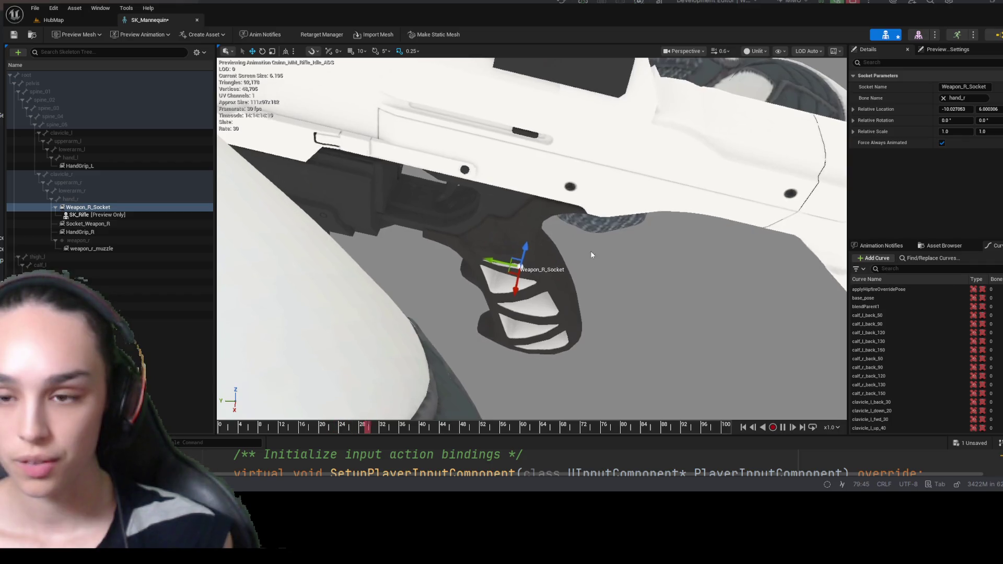
- Nudge Weapon_R_Socket slightly left to about -9.46, 3.71 so the grip seats snugly in the hand
{"action": "mouse_move", "coordinate": [517, 268]}
{"action": "left_mouse_down"}
{"action": "mouse_move", "coordinate": [506, 237]}
{"action": "mouse_move", "coordinate": [531, 231]}
{"action": "mouse_move", "coordinate": [517, 240]}
{"action": "mouse_move", "coordinate": [577, 153]}
{"action": "mouse_move", "coordinate": [511, 101]}
{"action": "mouse_move", "coordinate": [497, 174]}
{"action": "mouse_move", "coordinate": [503, 202]}
{"action": "mouse_move", "coordinate": [544, 175]}
{"action": "mouse_move", "coordinate": [538, 168]}
{"action": "mouse_move", "coordinate": [499, 270]}
{"action": "mouse_move", "coordinate": [546, 295]}
{"action": "left_mouse_up"}
{"action": "key", "text": "f"}
{"action": "scroll", "coordinate": [514, 120], "scroll_direction": "up", "scroll_amount": 8}
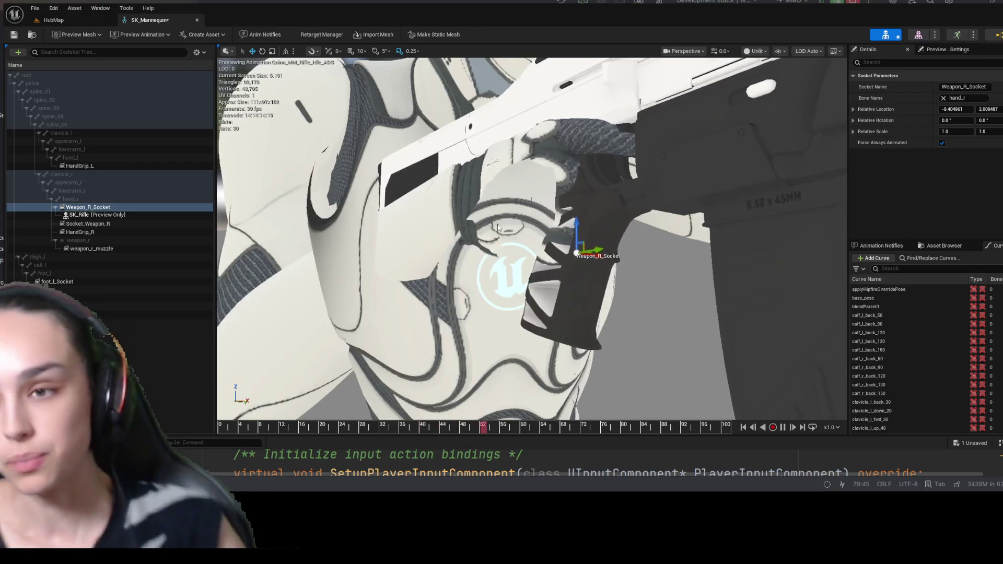
{"action": "scroll", "coordinate": [532, 237], "scroll_direction": "up", "scroll_amount": 2}
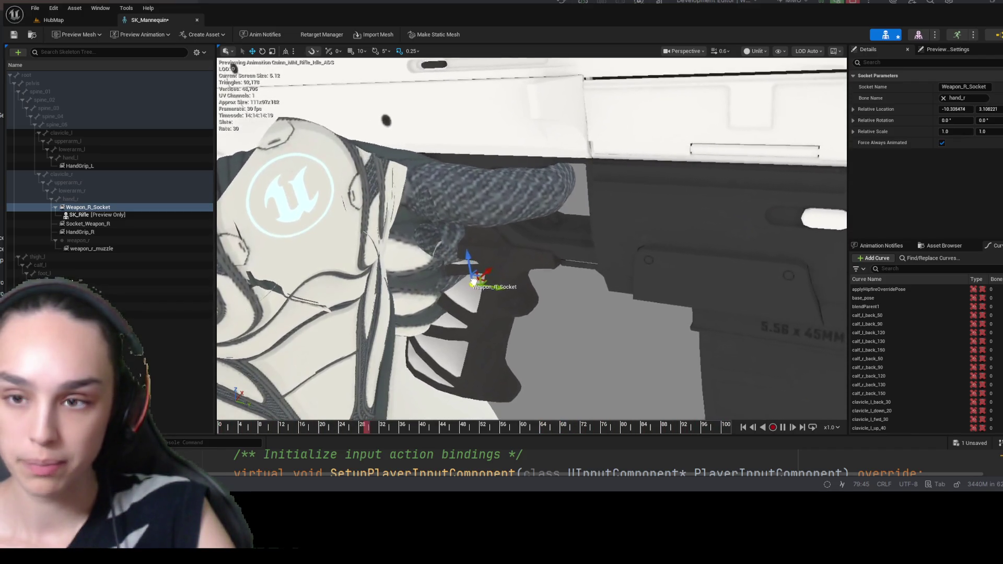
{"action": "left_click_drag", "start_coordinate": [479, 272], "coordinate": [467, 272]}
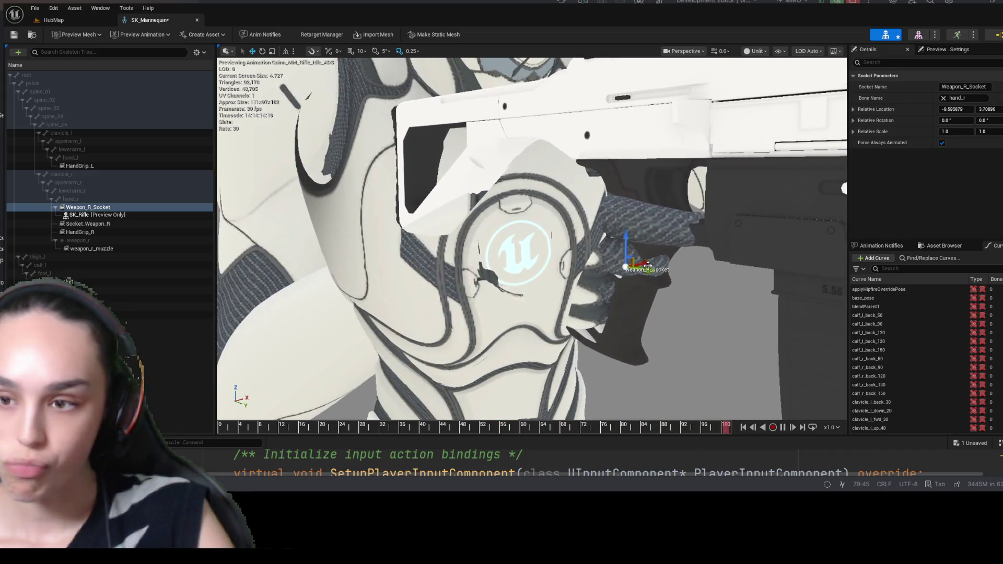
{"action": "mouse_move", "coordinate": [651, 279]}
{"action": "left_mouse_down"}
{"action": "mouse_move", "coordinate": [444, 287]}
{"action": "mouse_move", "coordinate": [387, 269]}
{"action": "mouse_move", "coordinate": [355, 219]}
{"action": "left_mouse_up"}
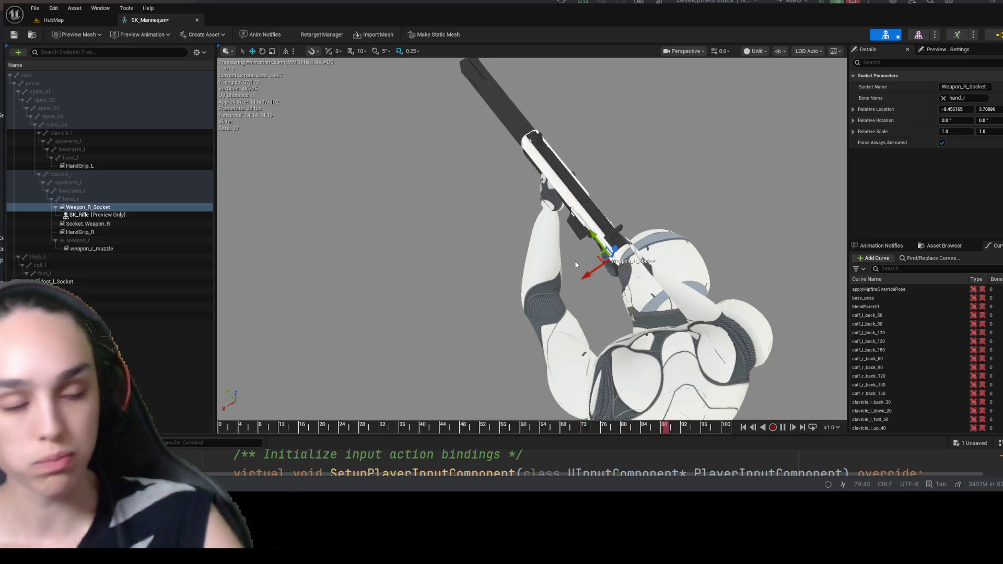
- Nudge the socket along X and undo an accidental move that sent the rifle far off
{"action": "scroll", "coordinate": [576, 265], "scroll_direction": "up", "scroll_amount": 10}
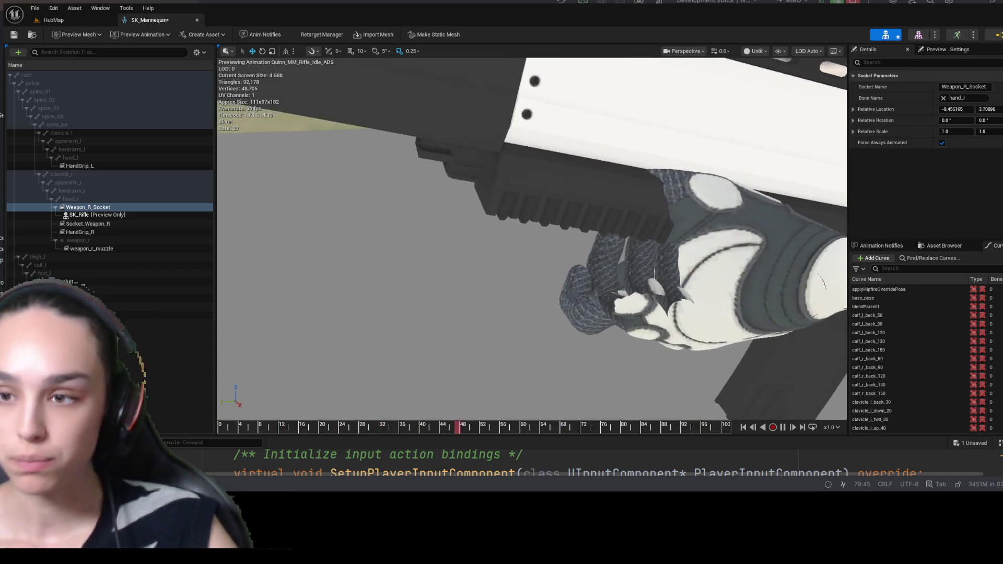
{"action": "scroll", "coordinate": [532, 238], "scroll_direction": "down", "scroll_amount": 10}
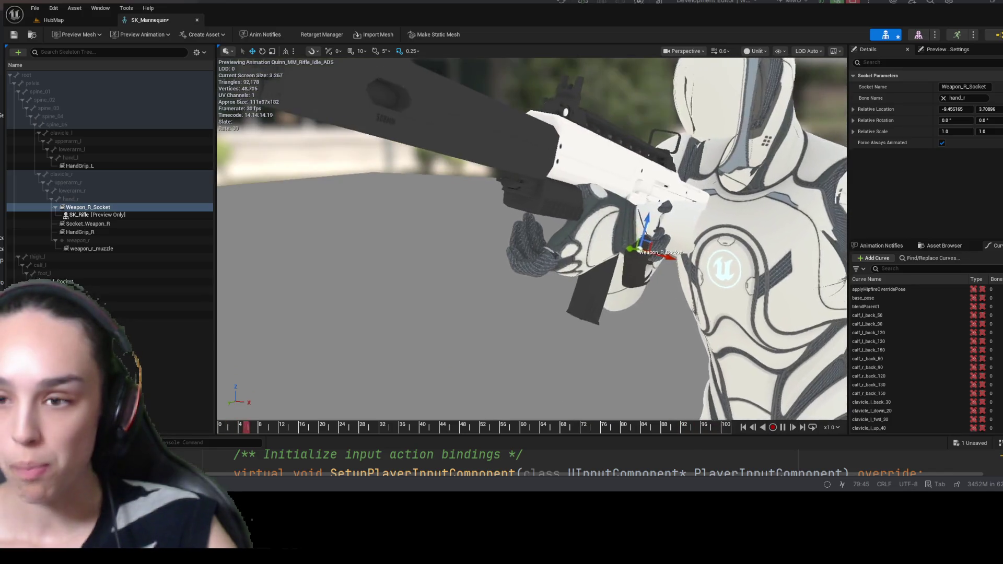
{"action": "left_click_drag", "start_coordinate": [649, 230], "coordinate": [623, 238]}
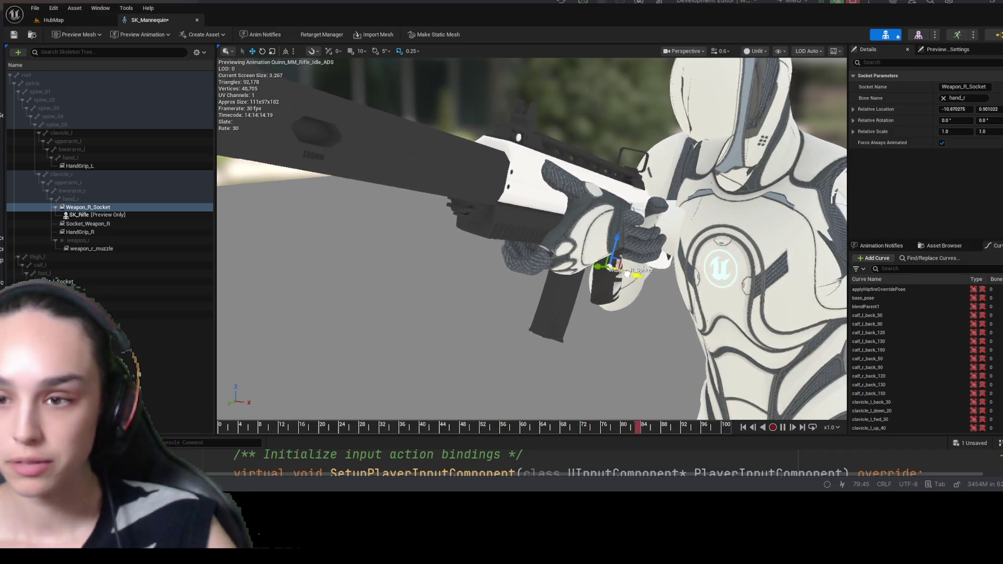
{"action": "mouse_move", "coordinate": [597, 318]}
{"action": "left_mouse_down"}
{"action": "mouse_move", "coordinate": [356, 318]}
{"action": "mouse_move", "coordinate": [370, 290]}
{"action": "left_mouse_up"}
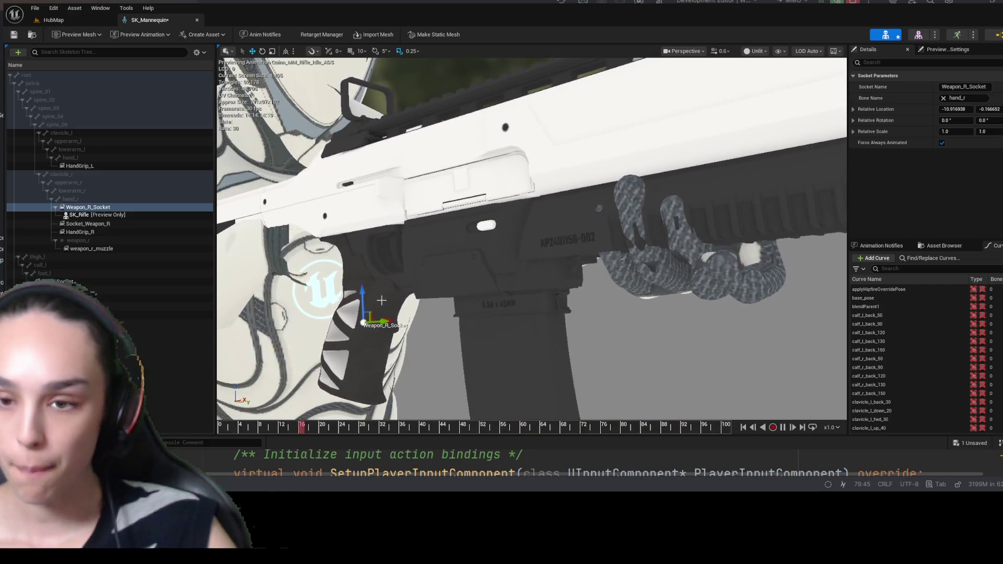
{"action": "left_click_drag", "start_coordinate": [381, 300], "coordinate": [384, 317]}
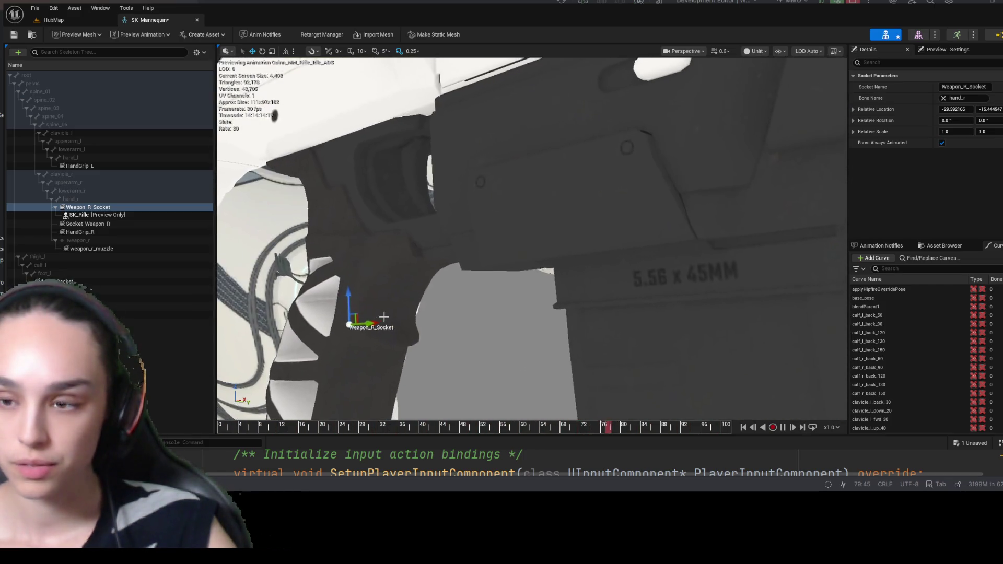
{"action": "key", "text": "ctrl+z"}
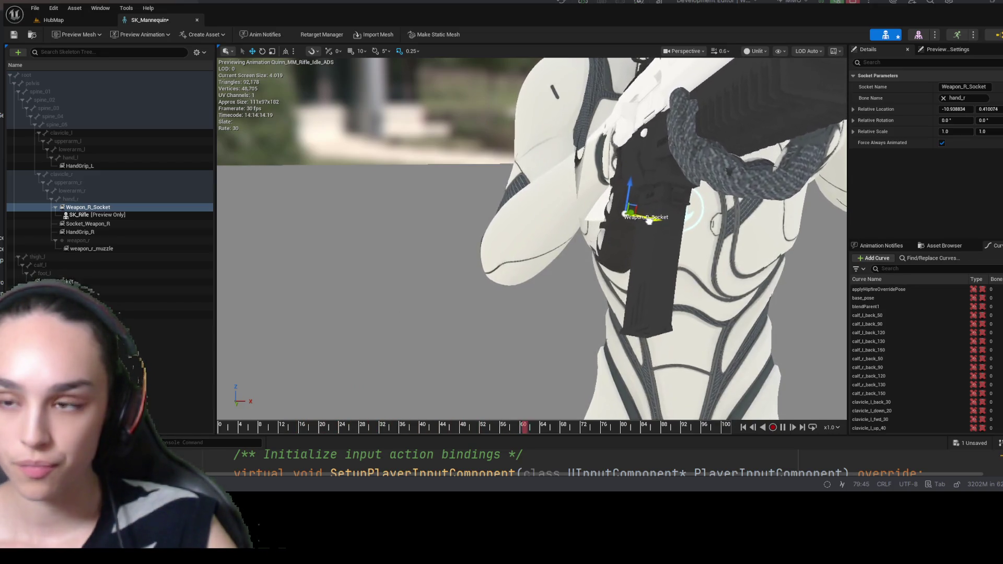
- Fine-tune the socket to about -10.98, 1.31 and tilt its rotation to roughly -2.79 degrees
{"action": "mouse_move", "coordinate": [656, 223]}
{"action": "left_mouse_down"}
{"action": "mouse_move", "coordinate": [642, 194]}
{"action": "mouse_move", "coordinate": [657, 144]}
{"action": "mouse_move", "coordinate": [617, 188]}
{"action": "mouse_move", "coordinate": [627, 289]}
{"action": "left_mouse_up"}
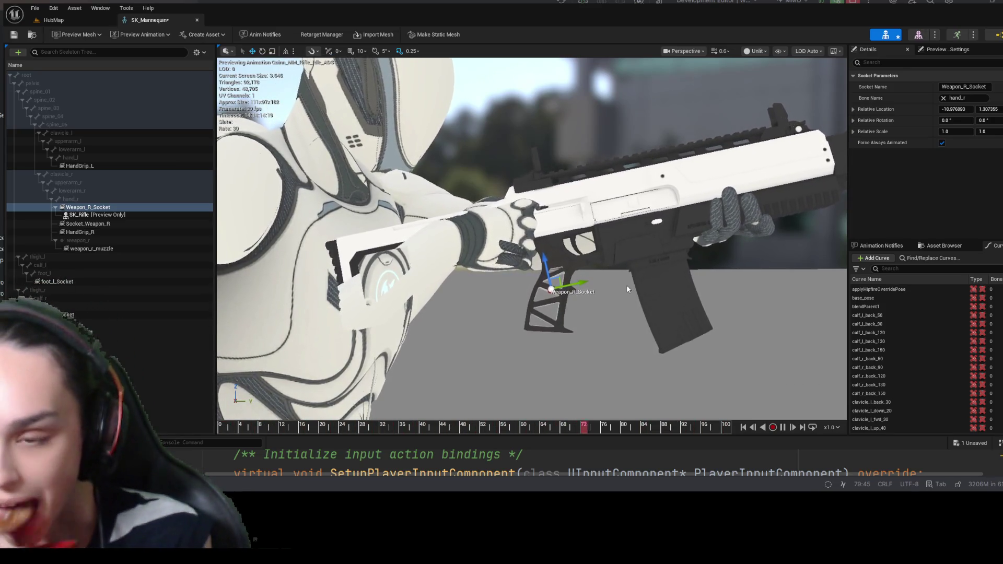
{"action": "left_click_drag", "start_coordinate": [742, 199], "coordinate": [720, 218]}
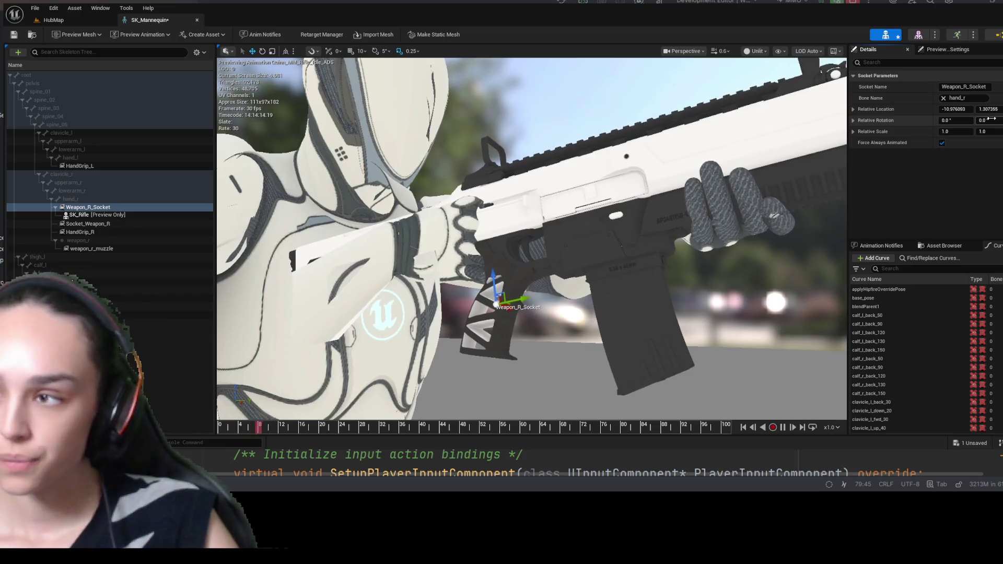
{"action": "left_click_drag", "start_coordinate": [993, 122], "coordinate": [952, 120]}
- Reset the socket's X and Y rotation back to 0 and view the chest and arm close up
{"action": "key", "text": "ctrl+z"}
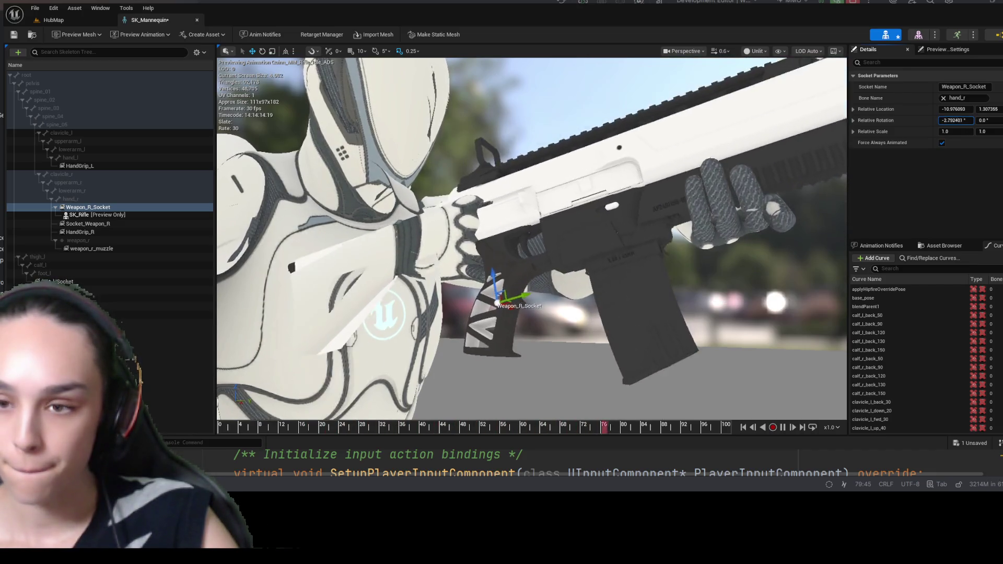
{"action": "key", "text": "ctrl+z"}
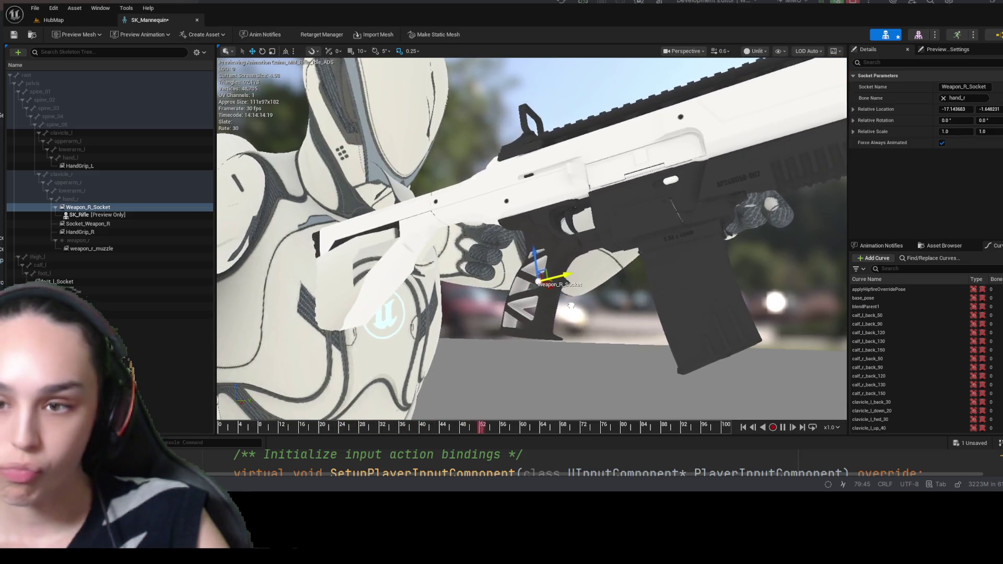
{"action": "left_click_drag", "start_coordinate": [651, 303], "coordinate": [533, 313]}
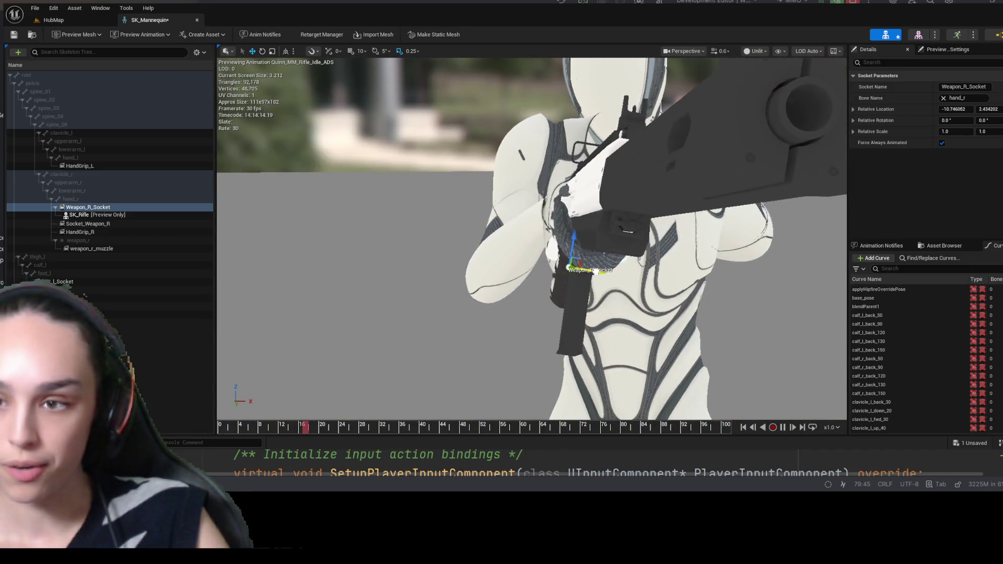
- Select Weapon_R_Socket and move it up and to the right toward the hand grip
{"action": "mouse_move", "coordinate": [533, 313]}
{"action": "left_mouse_down"}
{"action": "mouse_move", "coordinate": [533, 298]}
{"action": "mouse_move", "coordinate": [470, 324]}
{"action": "mouse_move", "coordinate": [486, 305]}
{"action": "left_mouse_up"}
{"action": "mouse_move", "coordinate": [589, 272]}
{"action": "left_mouse_down"}
{"action": "mouse_move", "coordinate": [546, 276]}
{"action": "mouse_move", "coordinate": [524, 228]}
{"action": "mouse_move", "coordinate": [605, 254]}
{"action": "mouse_move", "coordinate": [389, 309]}
{"action": "mouse_move", "coordinate": [428, 290]}
{"action": "mouse_move", "coordinate": [425, 252]}
{"action": "left_mouse_up"}
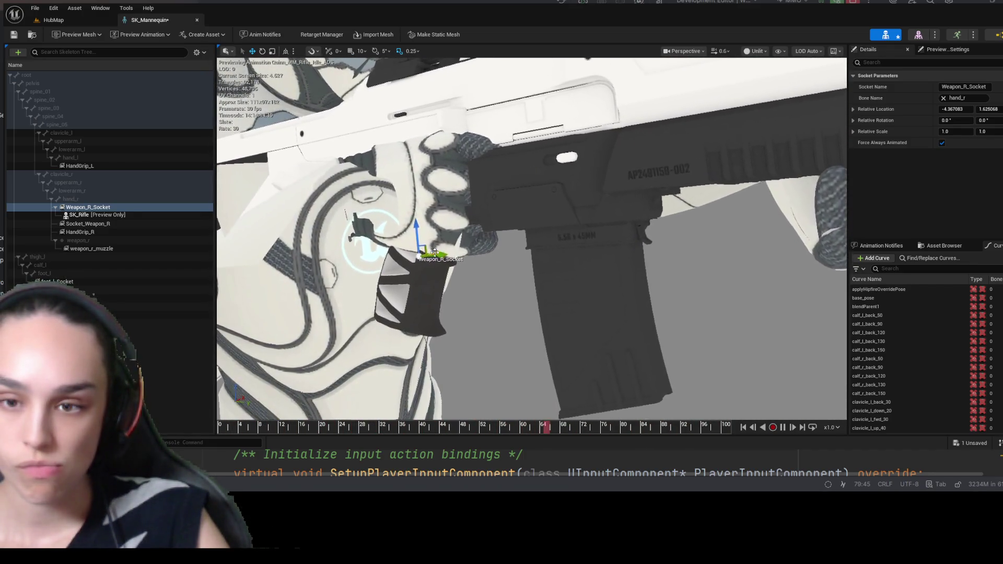
{"action": "mouse_move", "coordinate": [426, 253]}
{"action": "left_mouse_down"}
{"action": "mouse_move", "coordinate": [413, 272]}
{"action": "mouse_move", "coordinate": [543, 277]}
{"action": "mouse_move", "coordinate": [491, 261]}
{"action": "mouse_move", "coordinate": [512, 261]}
{"action": "mouse_move", "coordinate": [460, 272]}
{"action": "mouse_move", "coordinate": [492, 253]}
{"action": "left_mouse_up"}
{"action": "left_click", "coordinate": [105, 207]}
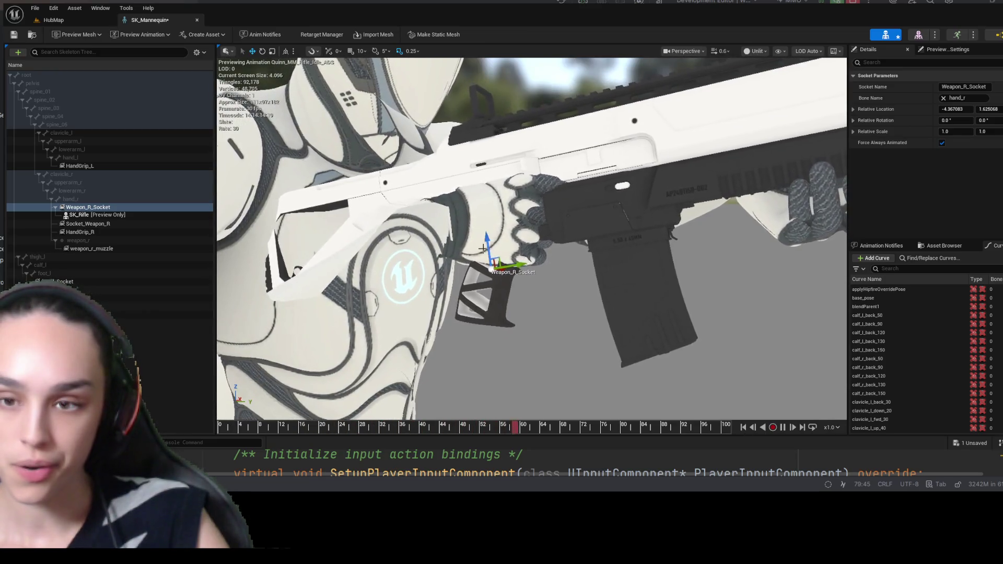
{"action": "scroll", "coordinate": [484, 287], "scroll_direction": "up", "scroll_amount": 2}
{"action": "mouse_move", "coordinate": [474, 327]}
{"action": "left_mouse_down"}
{"action": "mouse_move", "coordinate": [470, 259]}
{"action": "mouse_move", "coordinate": [498, 285]}
{"action": "mouse_move", "coordinate": [537, 288]}
{"action": "left_mouse_up"}
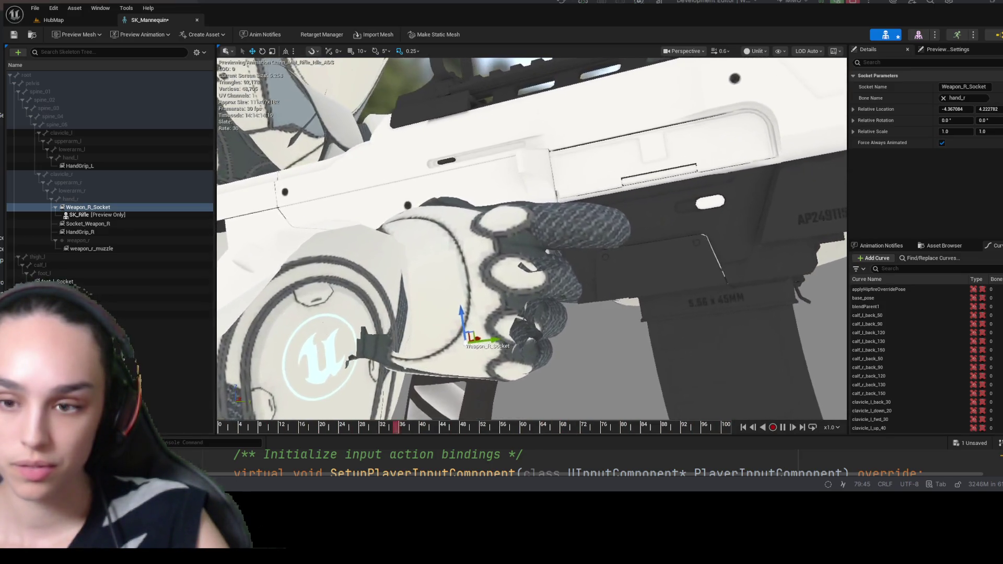
{"action": "left_click_drag", "start_coordinate": [492, 338], "coordinate": [559, 333]}
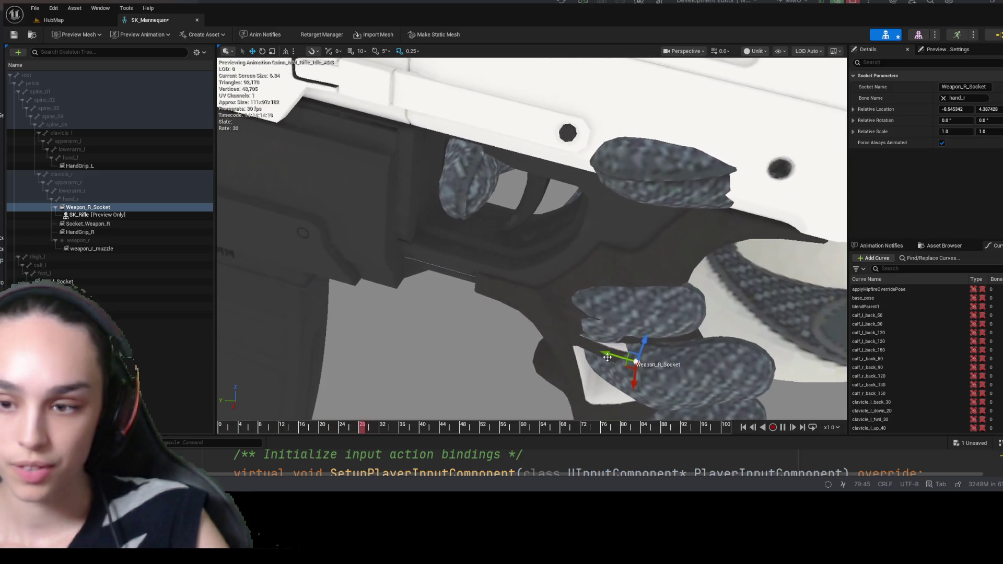
{"action": "left_click_drag", "start_coordinate": [611, 352], "coordinate": [590, 343]}
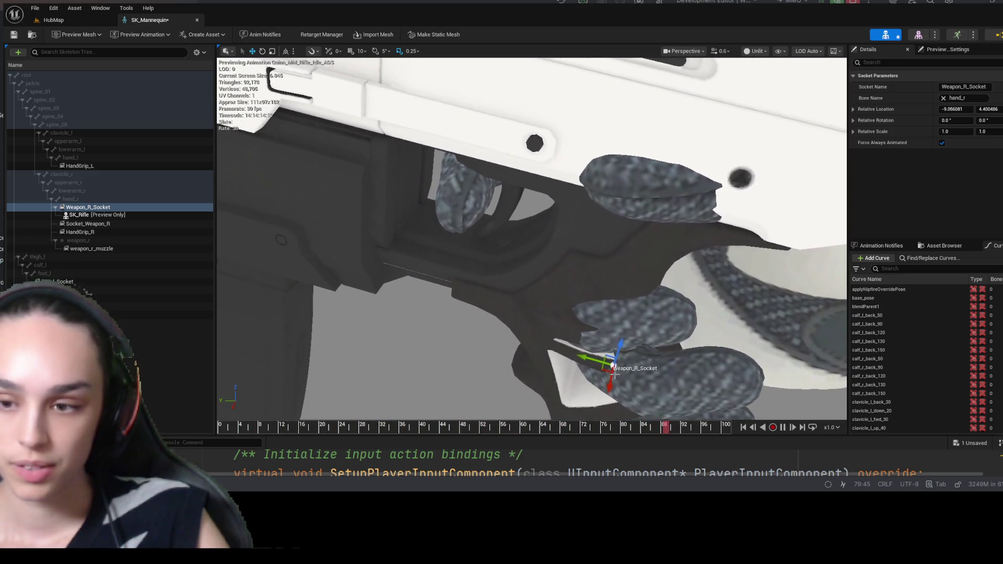
{"action": "left_click_drag", "start_coordinate": [613, 375], "coordinate": [572, 400]}
- Nudge the socket upward, then back down so the grip sits within the hand
{"action": "scroll", "coordinate": [572, 400], "scroll_direction": "down", "scroll_amount": 10}
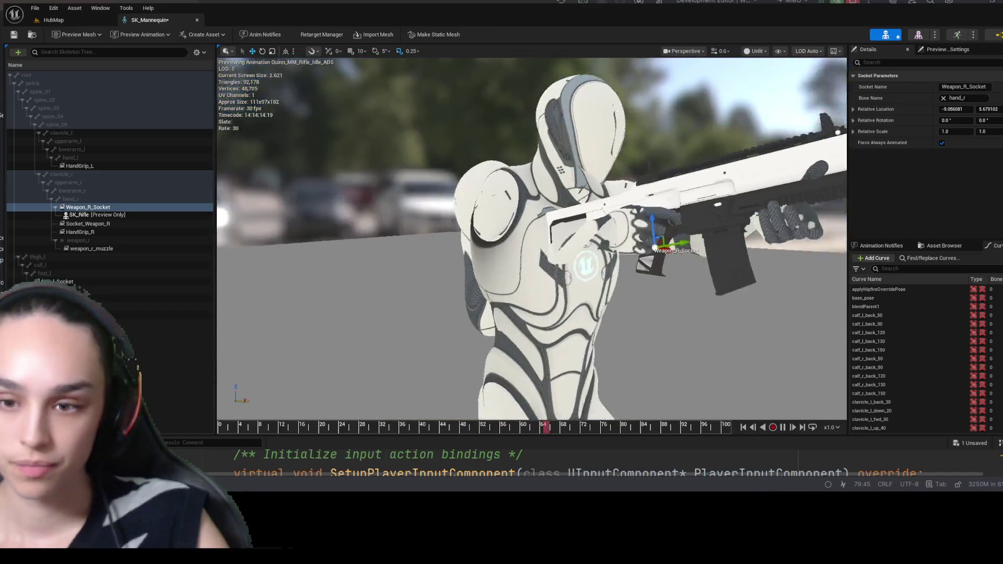
{"action": "scroll", "coordinate": [532, 238], "scroll_direction": "up", "scroll_amount": 5}
{"action": "scroll", "coordinate": [532, 237], "scroll_direction": "down", "scroll_amount": 5}
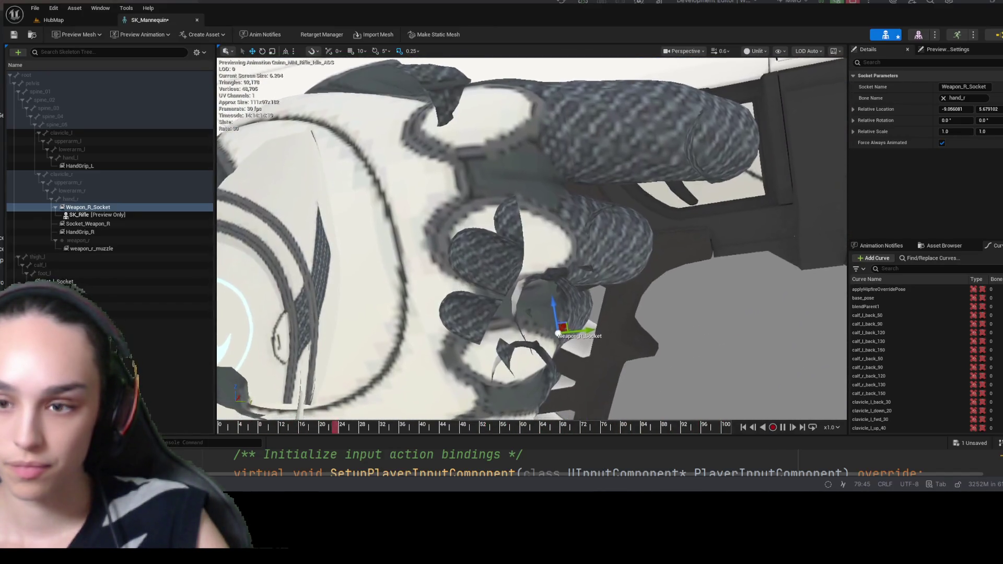
{"action": "scroll", "coordinate": [532, 237], "scroll_direction": "up", "scroll_amount": 5}
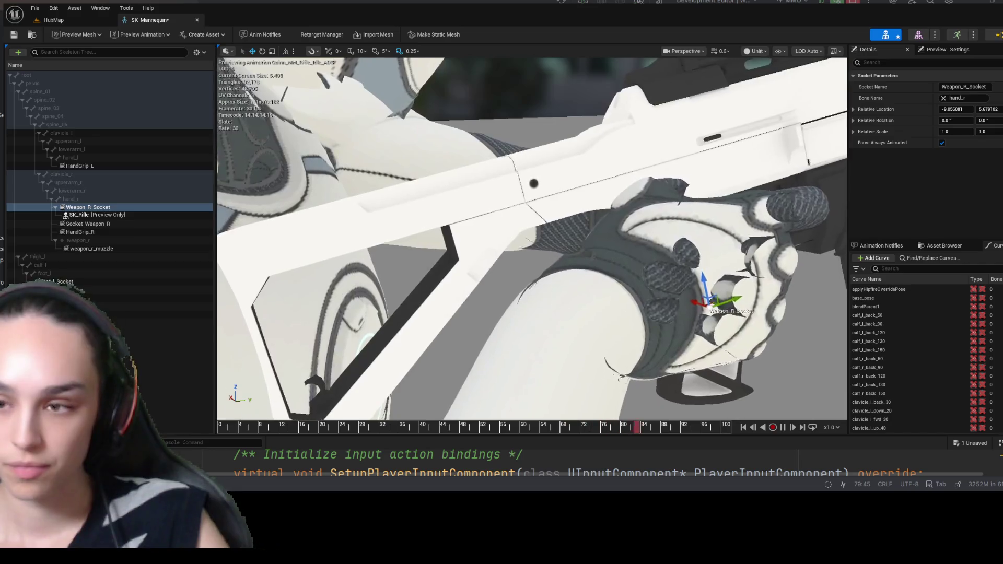
{"action": "scroll", "coordinate": [532, 238], "scroll_direction": "down", "scroll_amount": 3}
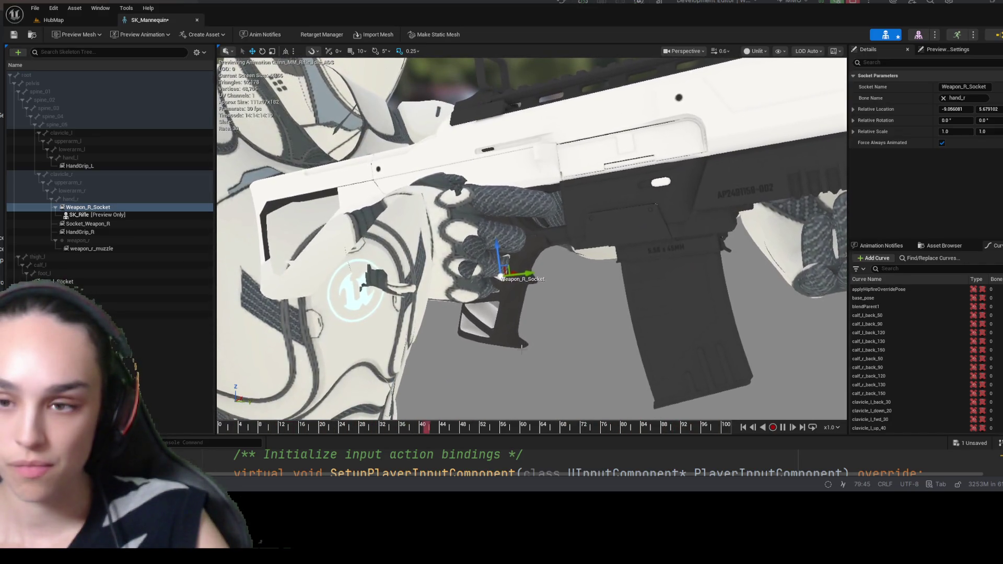
{"action": "mouse_move", "coordinate": [498, 253]}
{"action": "left_mouse_down"}
{"action": "mouse_move", "coordinate": [507, 278]}
{"action": "mouse_move", "coordinate": [495, 201]}
{"action": "left_mouse_up"}
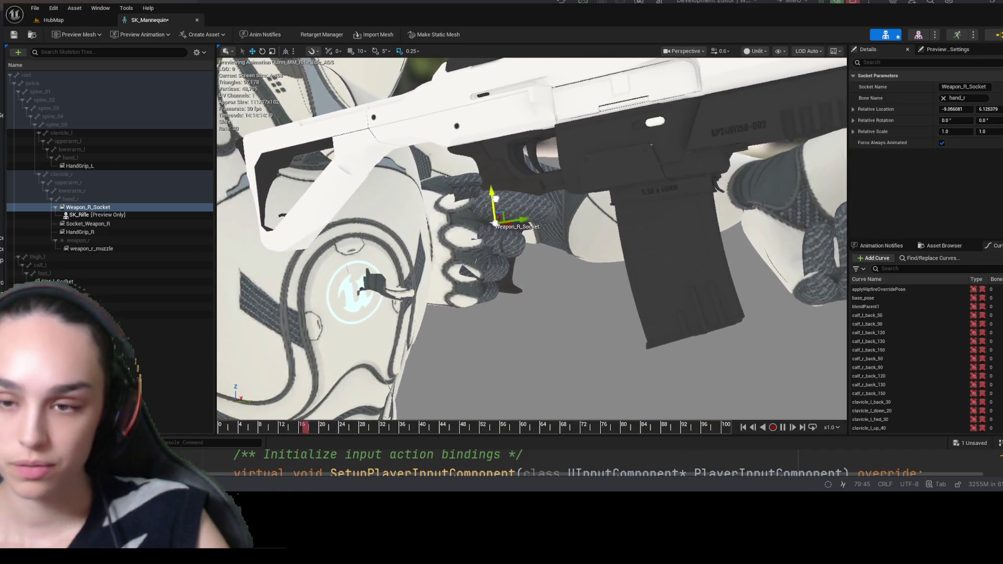
{"action": "scroll", "coordinate": [565, 243], "scroll_direction": "up", "scroll_amount": 2}
{"action": "scroll", "coordinate": [553, 220], "scroll_direction": "down", "scroll_amount": 5}
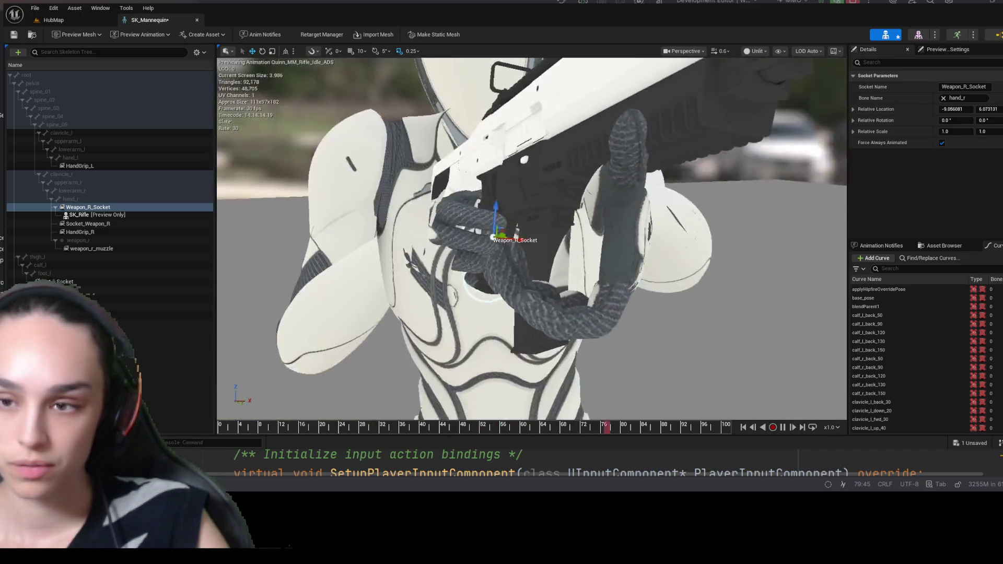
{"action": "scroll", "coordinate": [553, 219], "scroll_direction": "up", "scroll_amount": 6}
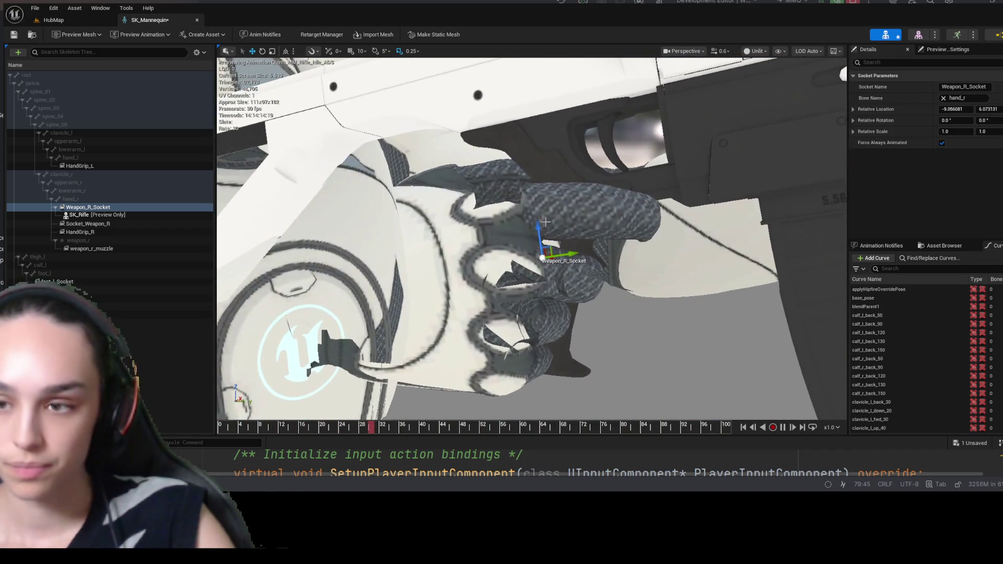
{"action": "left_click_drag", "start_coordinate": [553, 219], "coordinate": [475, 232]}
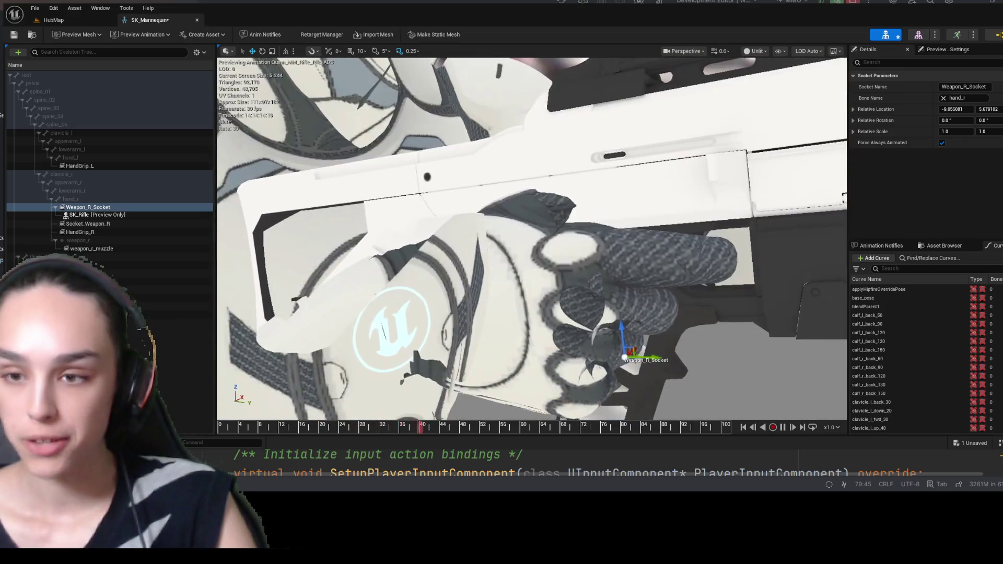
- Tilt the socket's X rotation to about 10.06 degrees and reposition it near -5.60, 4.58
{"action": "left_click_drag", "start_coordinate": [532, 238], "coordinate": [684, 242]}
{"action": "scroll", "coordinate": [532, 238], "scroll_direction": "up", "scroll_amount": 10}
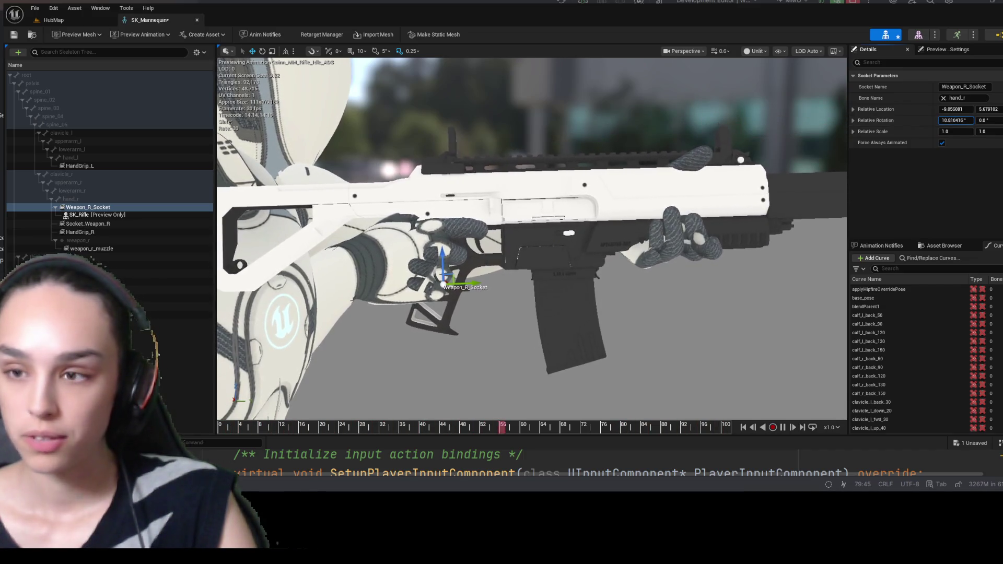
{"action": "left_click_drag", "start_coordinate": [955, 120], "coordinate": [937, 121]}
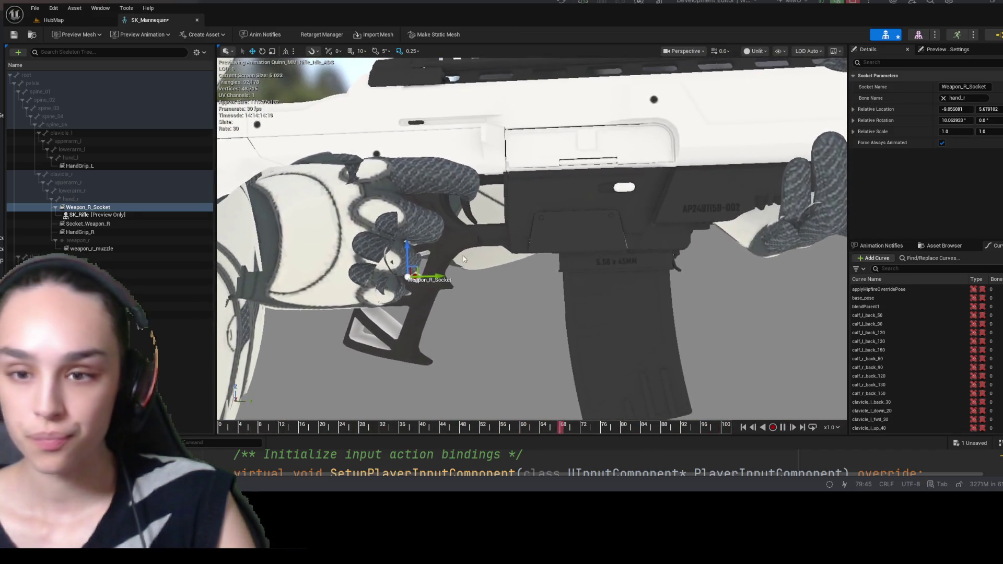
{"action": "left_click_drag", "start_coordinate": [438, 280], "coordinate": [416, 277]}
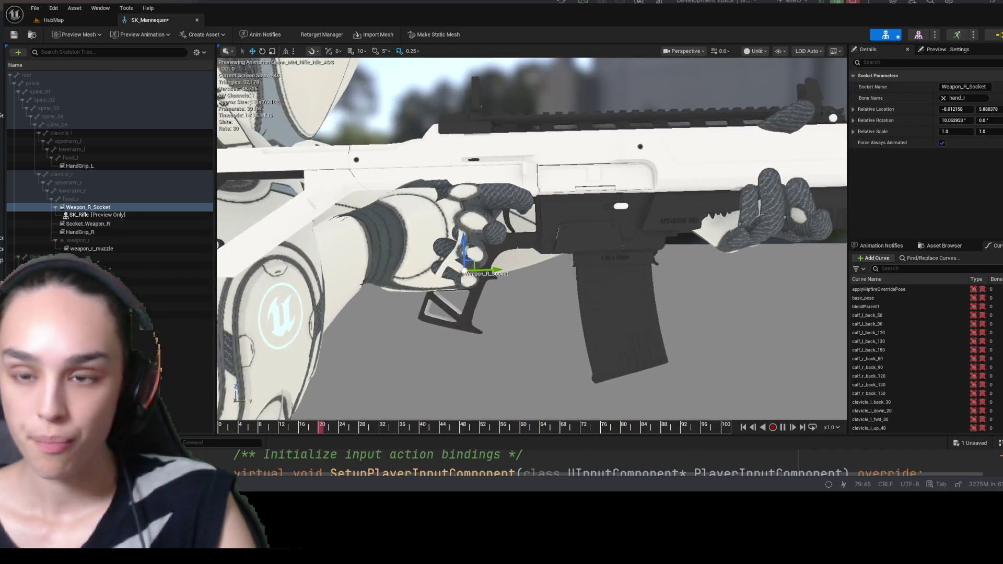
{"action": "left_click_drag", "start_coordinate": [469, 229], "coordinate": [476, 202]}
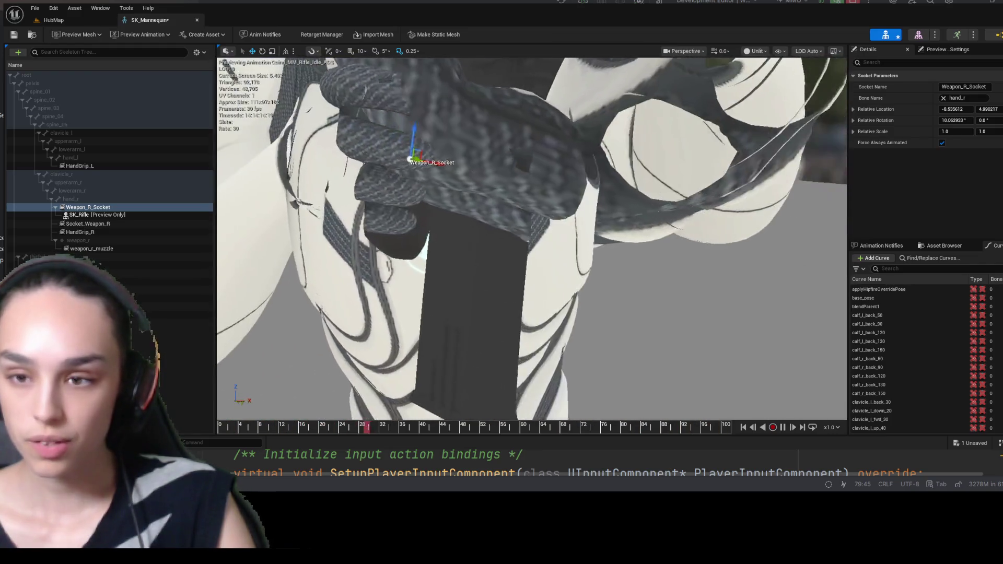
{"action": "mouse_move", "coordinate": [641, 259]}
{"action": "left_mouse_down"}
{"action": "mouse_move", "coordinate": [596, 259]}
{"action": "mouse_move", "coordinate": [642, 260]}
{"action": "mouse_move", "coordinate": [595, 243]}
{"action": "left_mouse_up"}
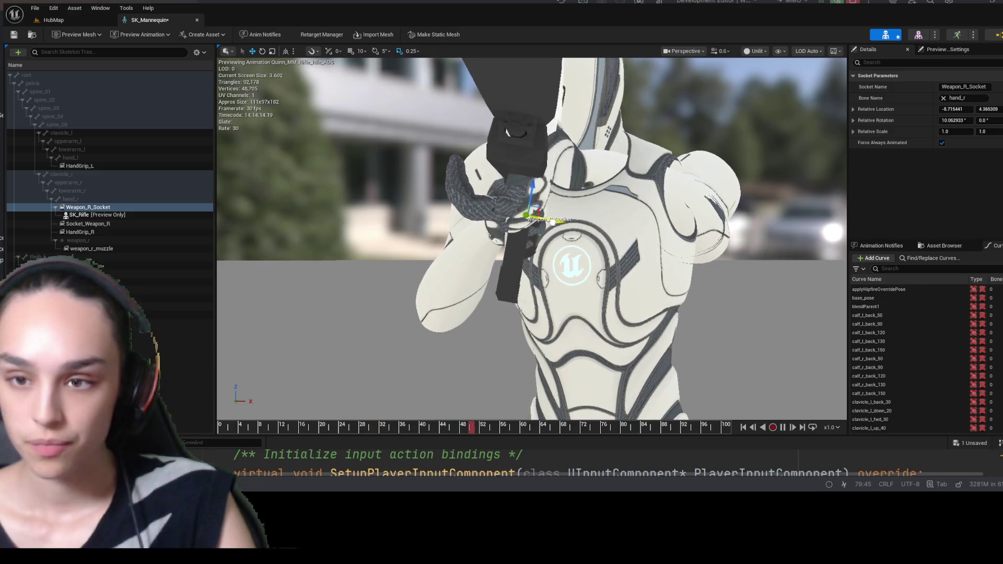
{"action": "mouse_move", "coordinate": [585, 232]}
{"action": "left_mouse_down"}
{"action": "mouse_move", "coordinate": [567, 222]}
{"action": "mouse_move", "coordinate": [556, 159]}
{"action": "left_mouse_up"}
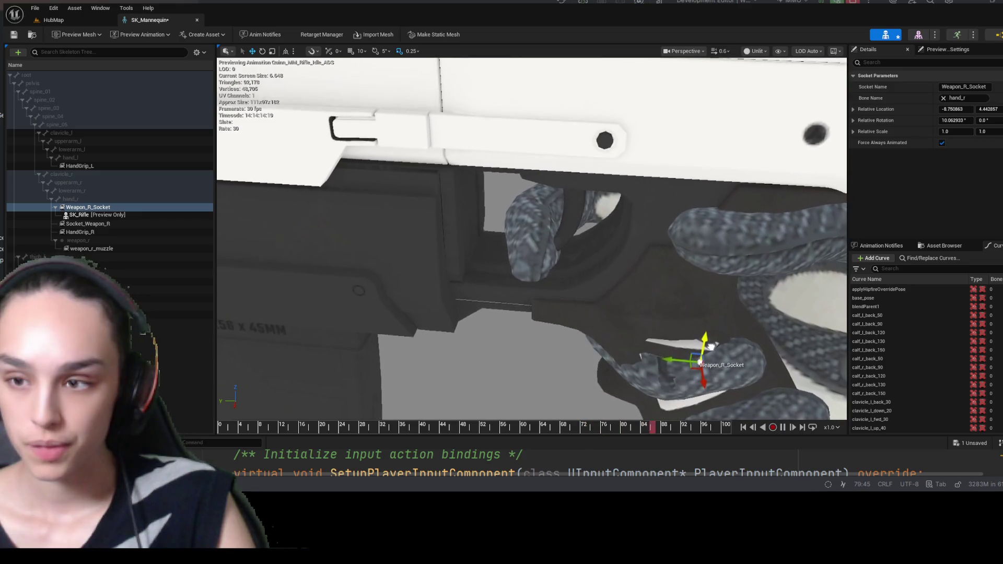
{"action": "left_click_drag", "start_coordinate": [713, 372], "coordinate": [713, 364]}
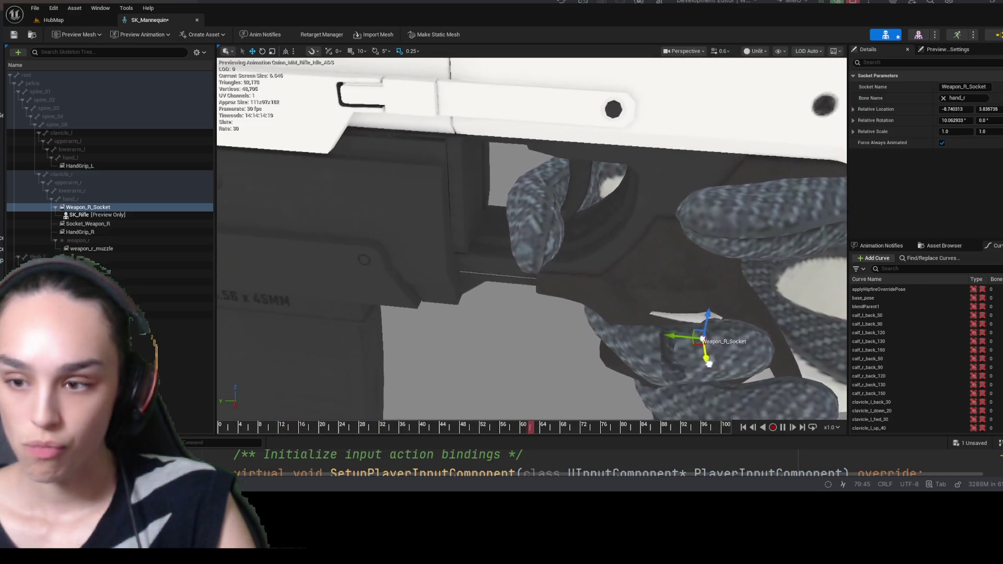
{"action": "mouse_move", "coordinate": [705, 366]}
{"action": "left_mouse_down"}
{"action": "mouse_move", "coordinate": [707, 374]}
{"action": "mouse_move", "coordinate": [699, 355]}
{"action": "mouse_move", "coordinate": [720, 337]}
{"action": "mouse_move", "coordinate": [719, 365]}
{"action": "left_mouse_up"}
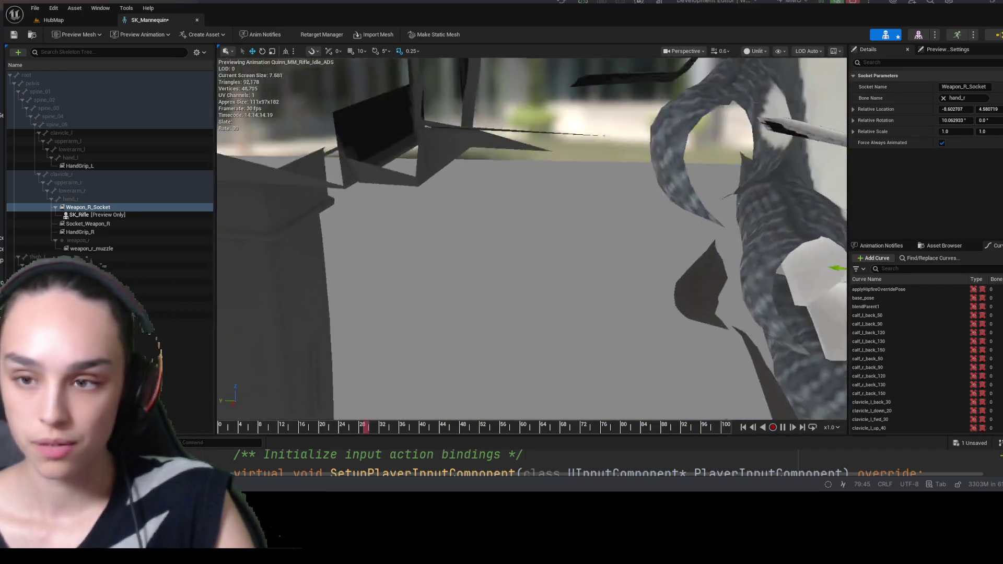
- Fine-tune the socket in small moves to about -8.38, 2.71 so the grip nests in the curled fingers
{"action": "scroll", "coordinate": [532, 238], "scroll_direction": "up", "scroll_amount": 2}
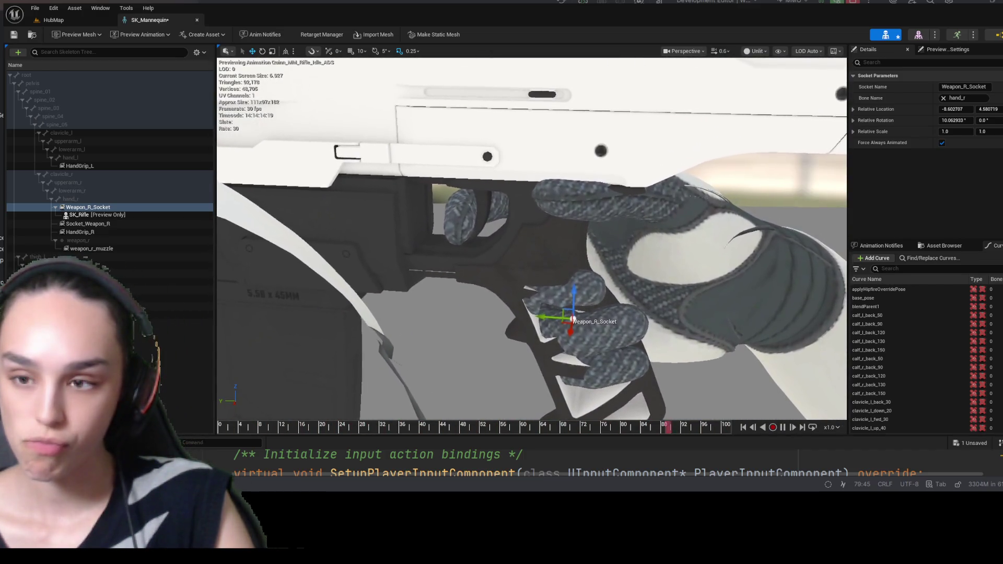
{"action": "left_click_drag", "start_coordinate": [574, 309], "coordinate": [577, 291]}
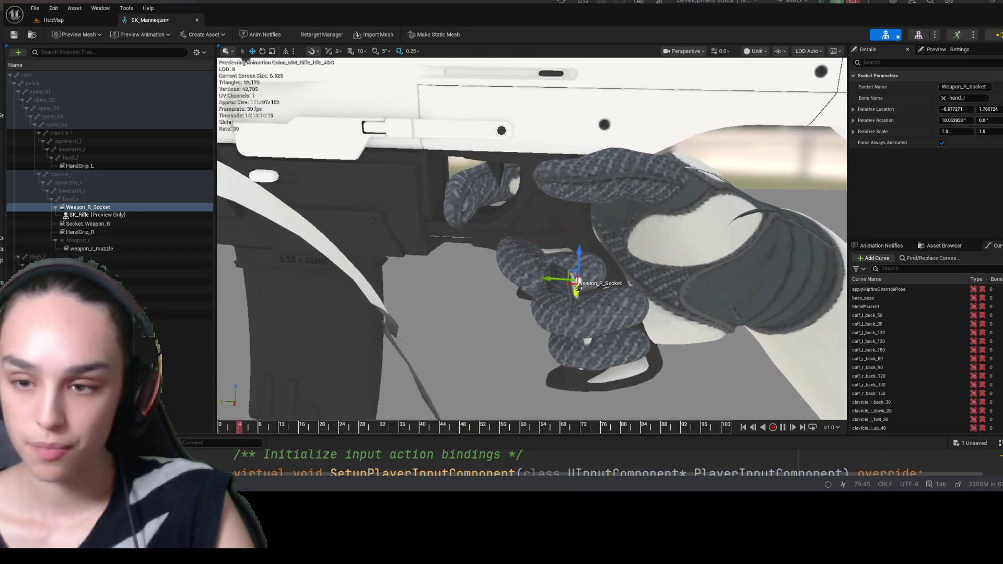
{"action": "left_click_drag", "start_coordinate": [582, 248], "coordinate": [582, 278]}
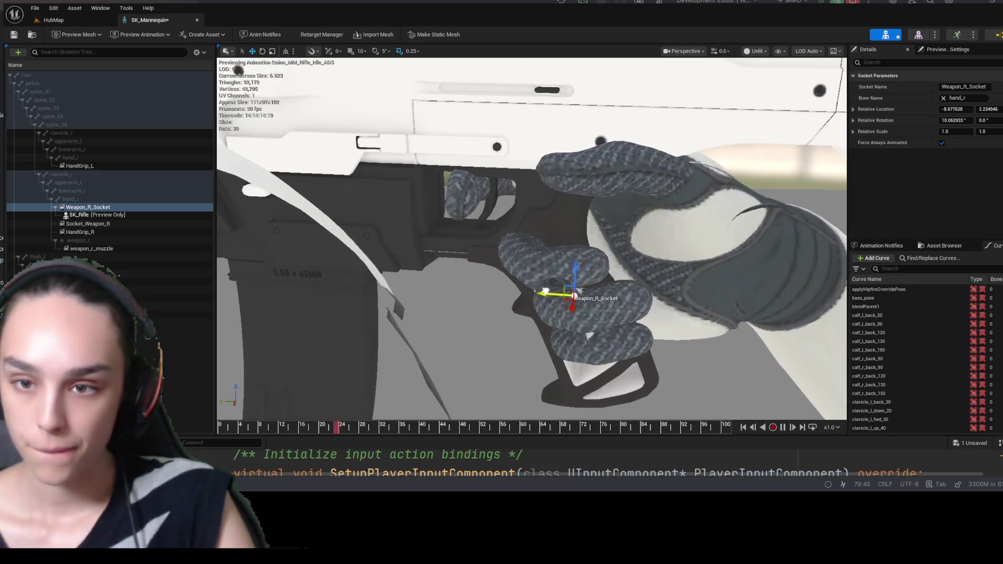
{"action": "left_click_drag", "start_coordinate": [570, 301], "coordinate": [557, 315]}
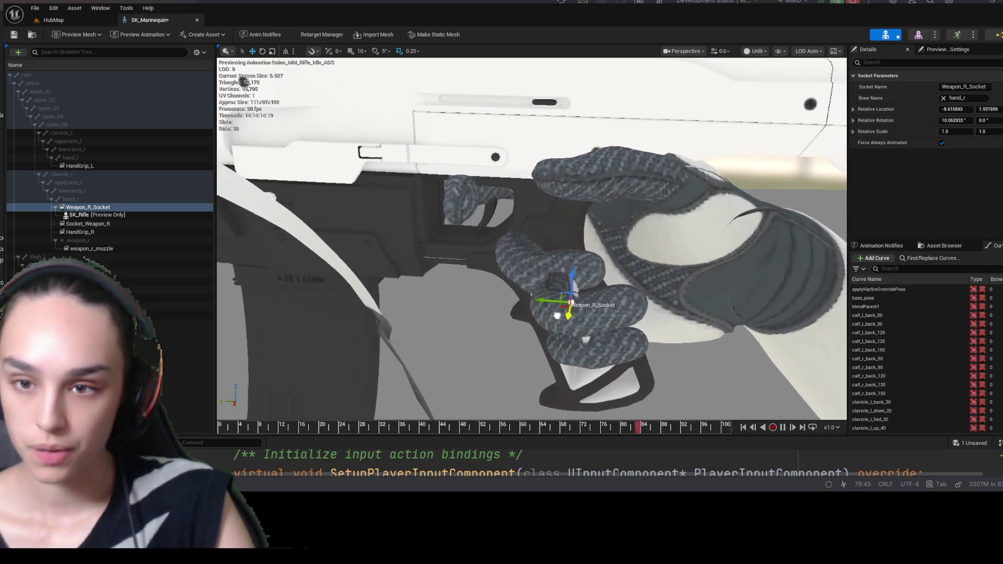
{"action": "left_click_drag", "start_coordinate": [573, 281], "coordinate": [577, 277]}
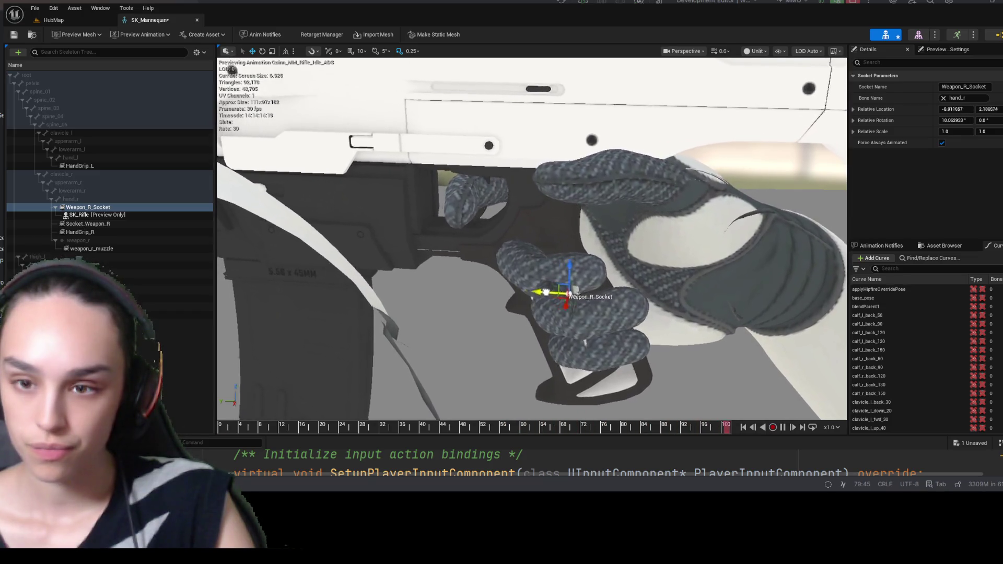
{"action": "left_click_drag", "start_coordinate": [545, 291], "coordinate": [566, 299]}
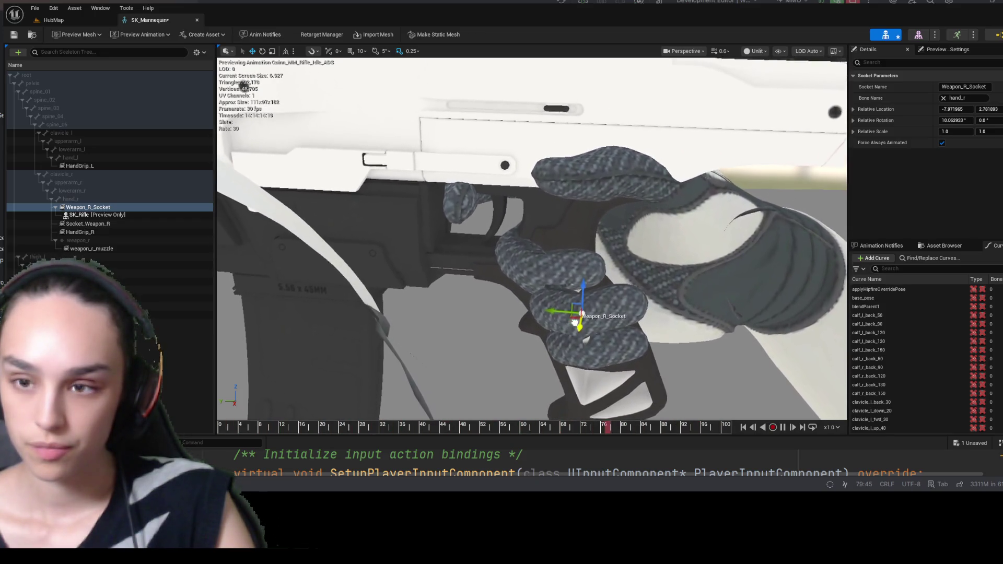
{"action": "mouse_move", "coordinate": [586, 289]}
{"action": "left_mouse_down"}
{"action": "mouse_move", "coordinate": [615, 245]}
{"action": "mouse_move", "coordinate": [615, 256]}
{"action": "mouse_move", "coordinate": [538, 267]}
{"action": "left_mouse_up"}
{"action": "mouse_move", "coordinate": [518, 236]}
{"action": "left_mouse_down"}
{"action": "mouse_move", "coordinate": [538, 240]}
{"action": "mouse_move", "coordinate": [522, 236]}
{"action": "mouse_move", "coordinate": [522, 225]}
{"action": "left_mouse_up"}
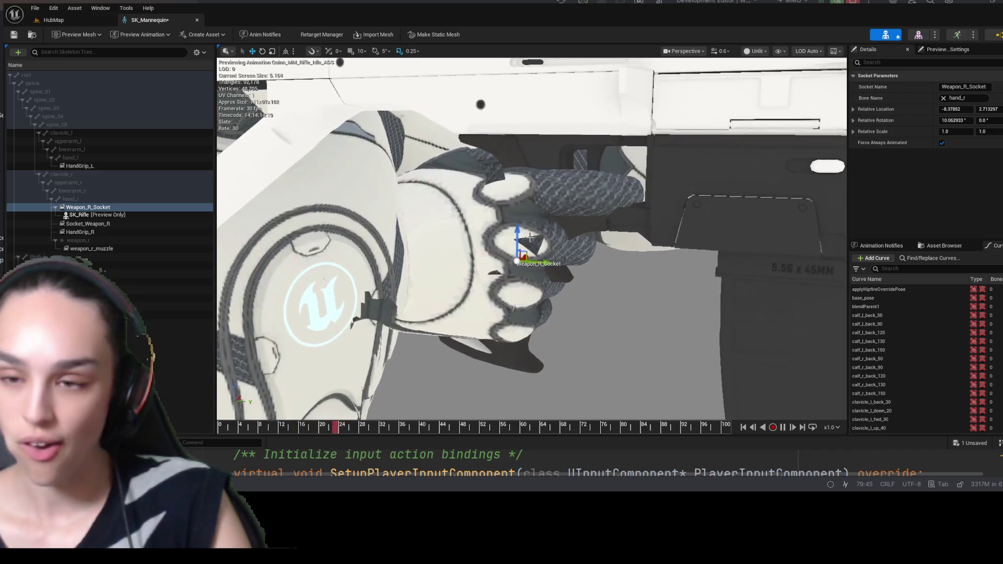
{"action": "scroll", "coordinate": [597, 265], "scroll_direction": "down", "scroll_amount": 3}
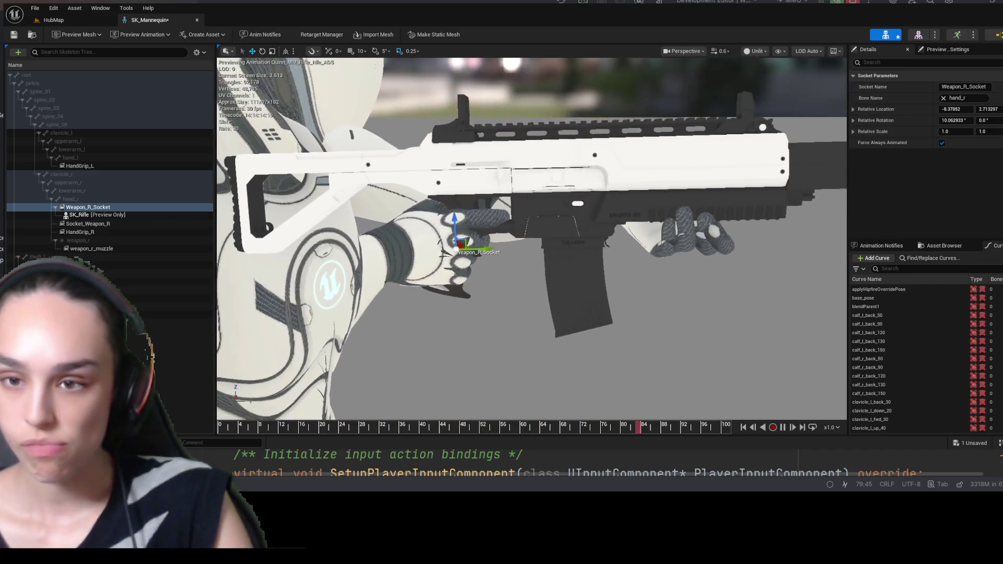
{"action": "left_click_drag", "start_coordinate": [955, 120], "coordinate": [973, 120]}
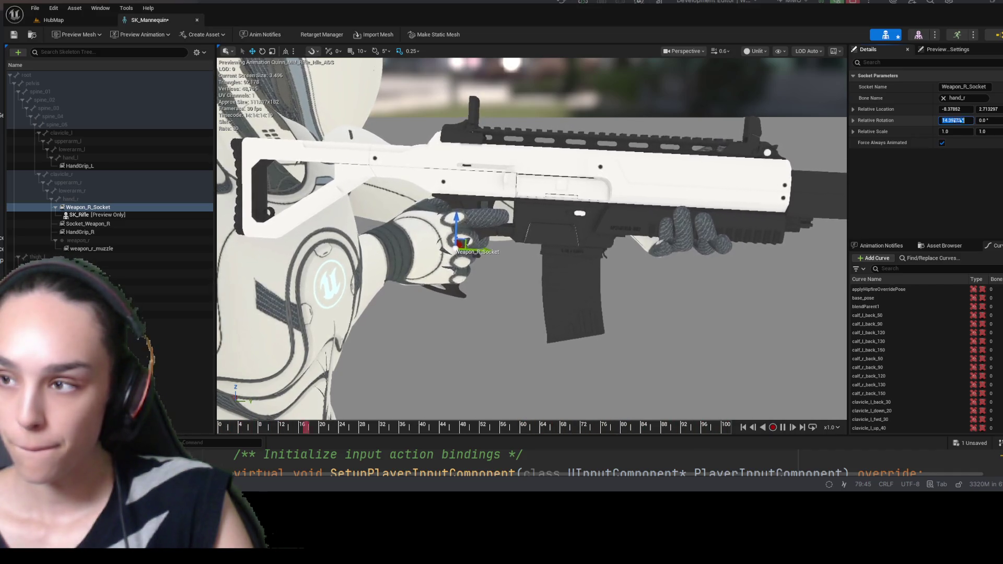
{"action": "type", "text": "15"}
{"action": "key", "text": "Return"}
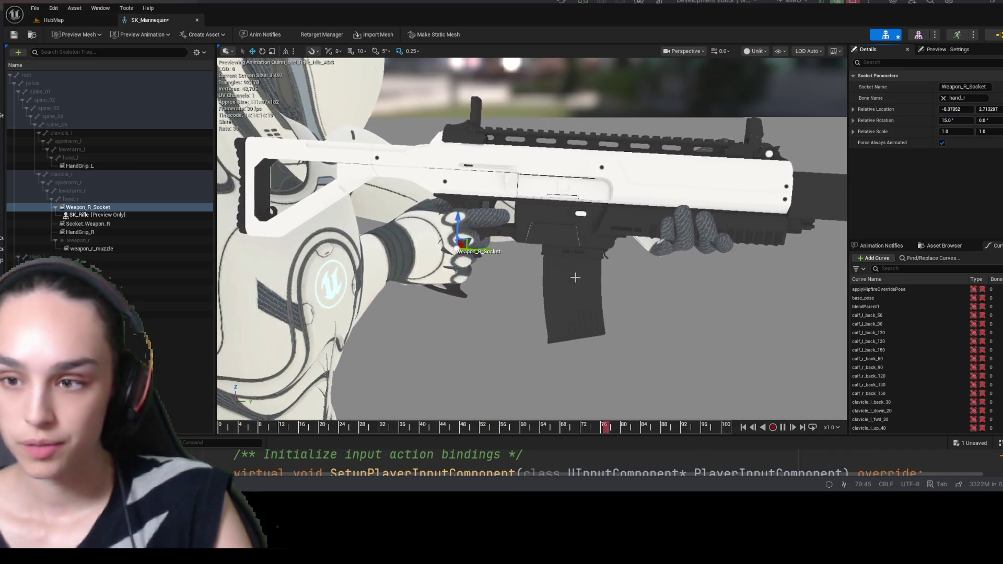
{"action": "scroll", "coordinate": [532, 238], "scroll_direction": "up", "scroll_amount": 5}
{"action": "scroll", "coordinate": [532, 238], "scroll_direction": "down", "scroll_amount": 4}
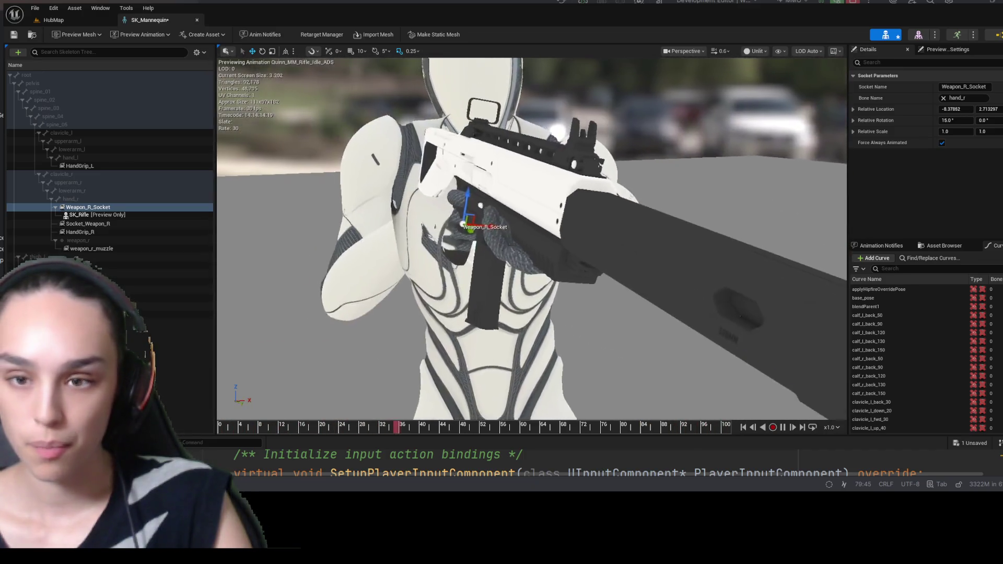
{"action": "scroll", "coordinate": [531, 238], "scroll_direction": "up", "scroll_amount": 2}
{"action": "scroll", "coordinate": [560, 231], "scroll_direction": "up", "scroll_amount": 3}
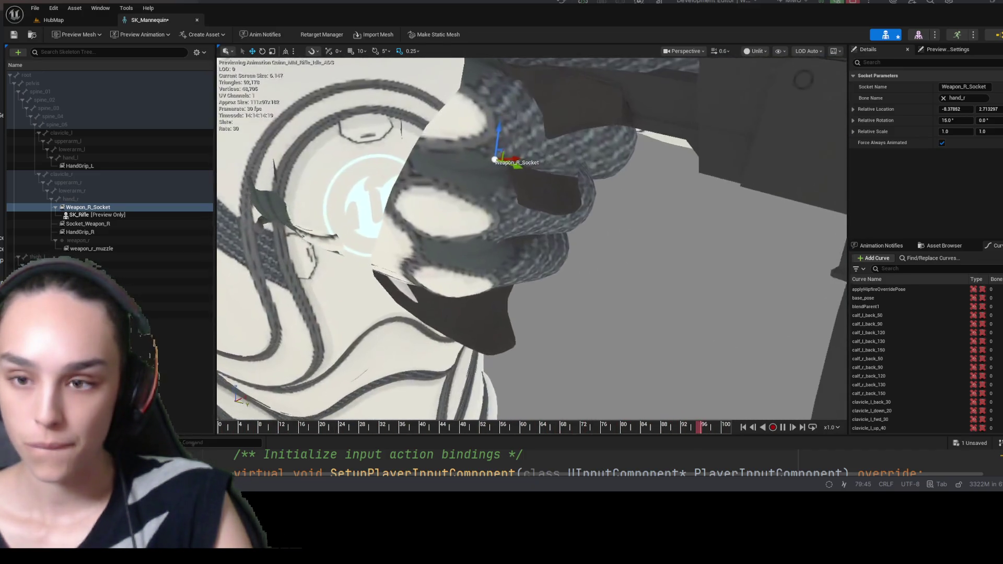
{"action": "scroll", "coordinate": [559, 230], "scroll_direction": "down", "scroll_amount": 3}
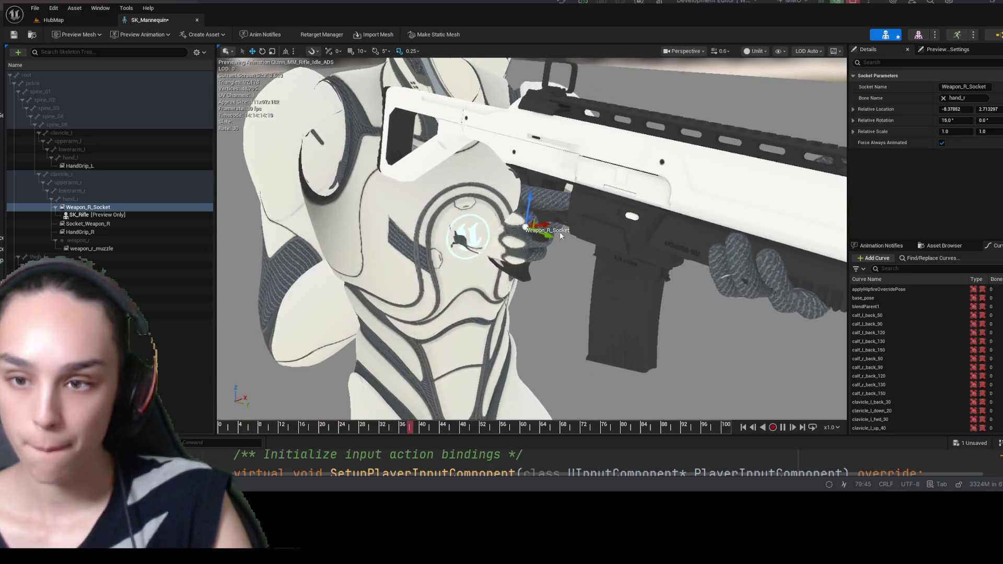
{"action": "scroll", "coordinate": [560, 231], "scroll_direction": "up", "scroll_amount": 4}
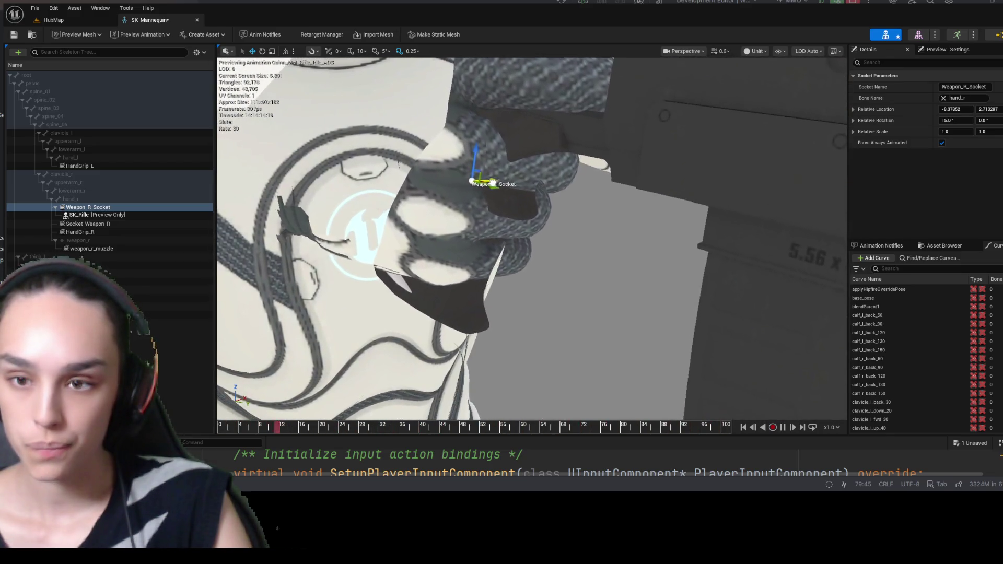
{"action": "mouse_move", "coordinate": [498, 182]}
{"action": "left_mouse_down"}
{"action": "mouse_move", "coordinate": [630, 186]}
{"action": "mouse_move", "coordinate": [502, 177]}
{"action": "mouse_move", "coordinate": [513, 180]}
{"action": "mouse_move", "coordinate": [464, 386]}
{"action": "left_mouse_up"}
{"action": "scroll", "coordinate": [536, 257], "scroll_direction": "down", "scroll_amount": 2}
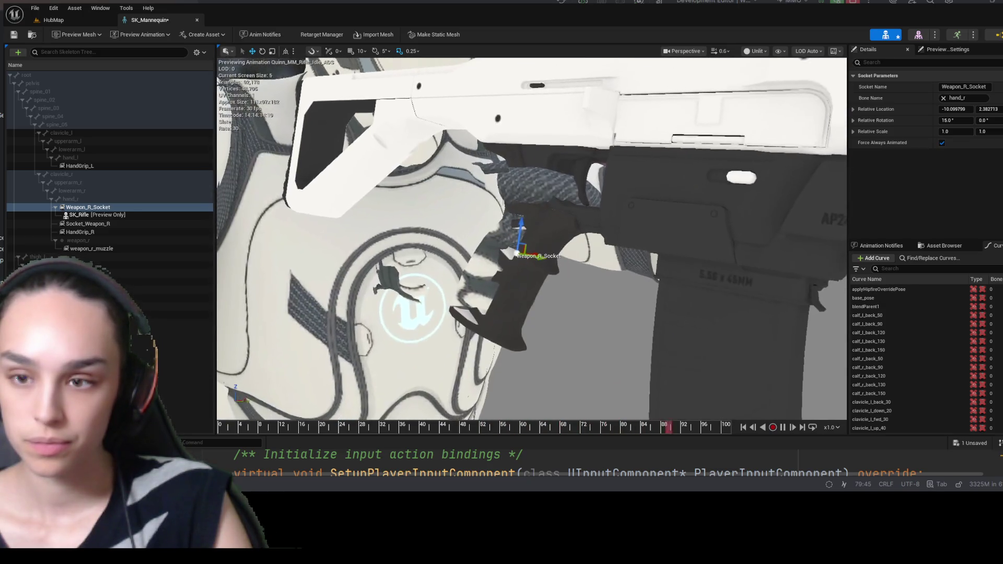
{"action": "scroll", "coordinate": [537, 257], "scroll_direction": "down", "scroll_amount": 3}
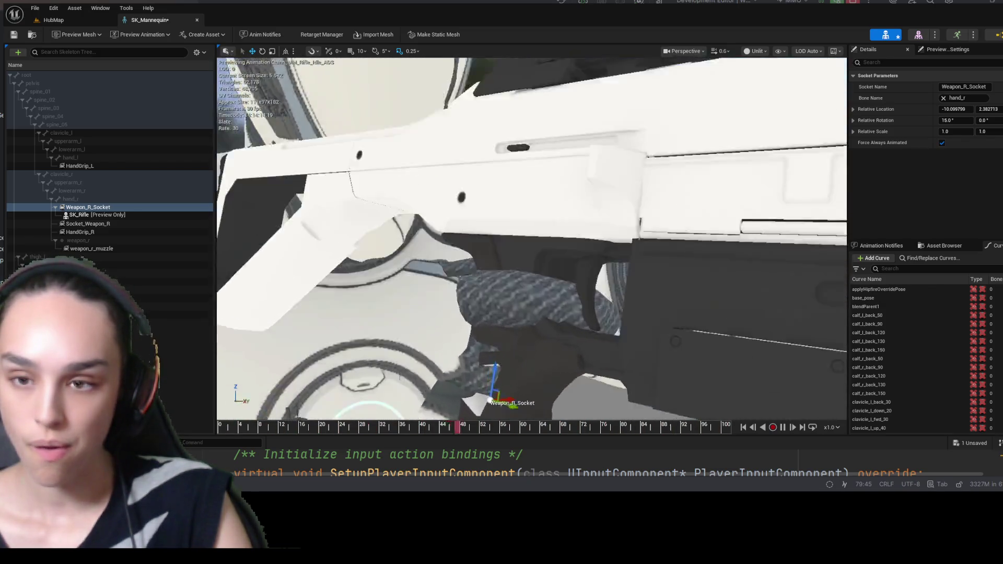
{"action": "mouse_move", "coordinate": [533, 267]}
{"action": "left_mouse_down"}
{"action": "mouse_move", "coordinate": [544, 281]}
{"action": "mouse_move", "coordinate": [502, 284]}
{"action": "mouse_move", "coordinate": [527, 282]}
{"action": "mouse_move", "coordinate": [512, 271]}
{"action": "mouse_move", "coordinate": [543, 277]}
{"action": "mouse_move", "coordinate": [523, 279]}
{"action": "mouse_move", "coordinate": [533, 282]}
{"action": "mouse_move", "coordinate": [532, 243]}
{"action": "mouse_move", "coordinate": [530, 230]}
{"action": "mouse_move", "coordinate": [517, 232]}
{"action": "mouse_move", "coordinate": [538, 235]}
{"action": "mouse_move", "coordinate": [512, 235]}
{"action": "mouse_move", "coordinate": [527, 245]}
{"action": "mouse_move", "coordinate": [543, 225]}
{"action": "mouse_move", "coordinate": [517, 237]}
{"action": "mouse_move", "coordinate": [526, 238]}
{"action": "left_mouse_up"}
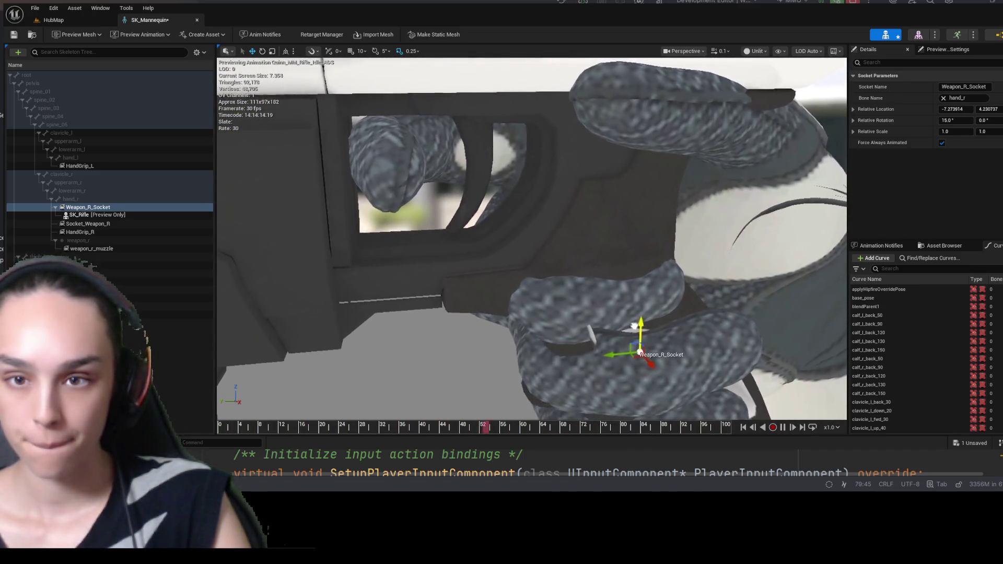
- Move Weapon_R_Socket to about -7.12, 3.84 so the rifle grip sits inside the closed hand
{"action": "left_click_drag", "start_coordinate": [634, 326], "coordinate": [631, 315]}
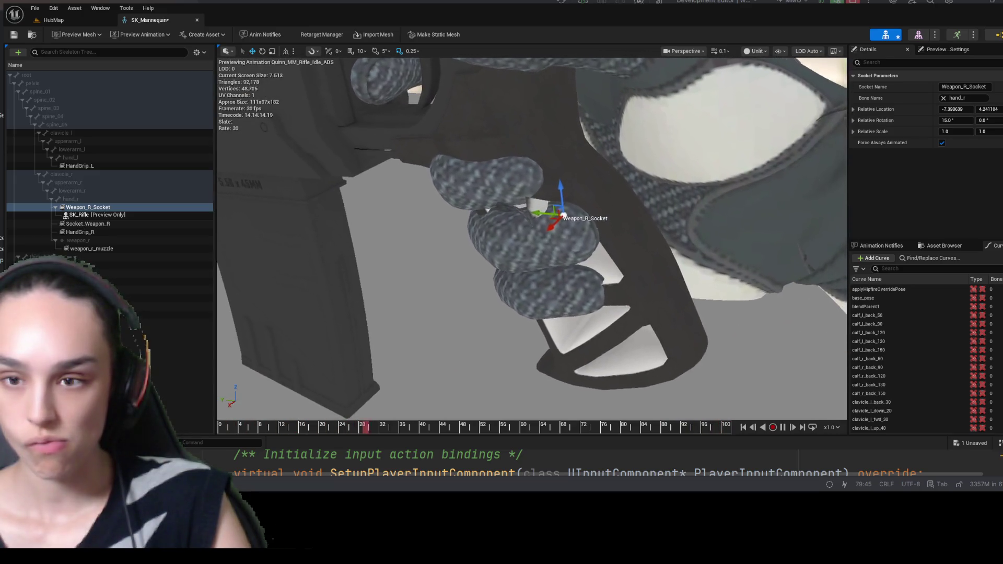
{"action": "left_click_drag", "start_coordinate": [555, 187], "coordinate": [555, 185]}
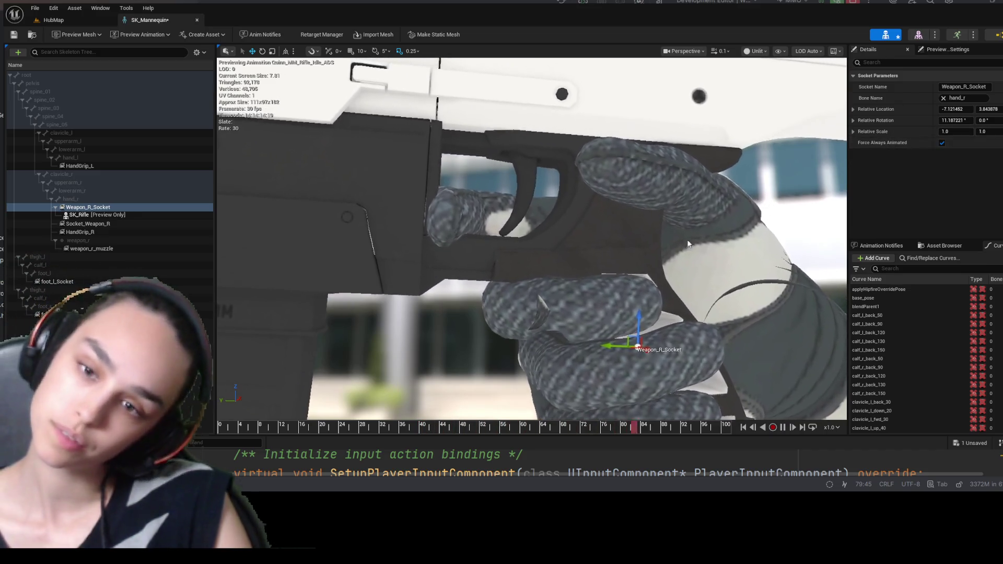
{"action": "type", "text": "0.22"}
- Tilt the socket to roughly 12 degrees and reset its Z rotation to 0
{"action": "left_click_drag", "start_coordinate": [984, 120], "coordinate": [984, 122]}
{"action": "left_click", "coordinate": [977, 122]}
{"action": "type", "text": "0"}
{"action": "key", "text": "Return"}
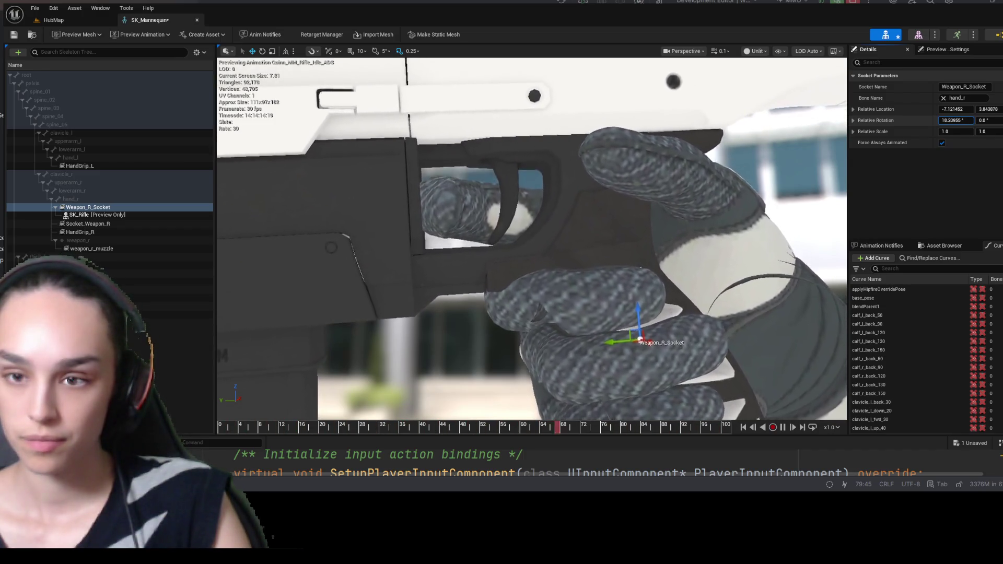
- Shift the socket slightly sideways to about -7.47, 3.57 within the hand
{"action": "mouse_move", "coordinate": [625, 342]}
{"action": "left_mouse_down"}
{"action": "mouse_move", "coordinate": [601, 342]}
{"action": "mouse_move", "coordinate": [632, 345]}
{"action": "left_mouse_up"}
{"action": "scroll", "coordinate": [632, 345], "scroll_direction": "up", "scroll_amount": 5}
{"action": "scroll", "coordinate": [532, 238], "scroll_direction": "down", "scroll_amount": 4}
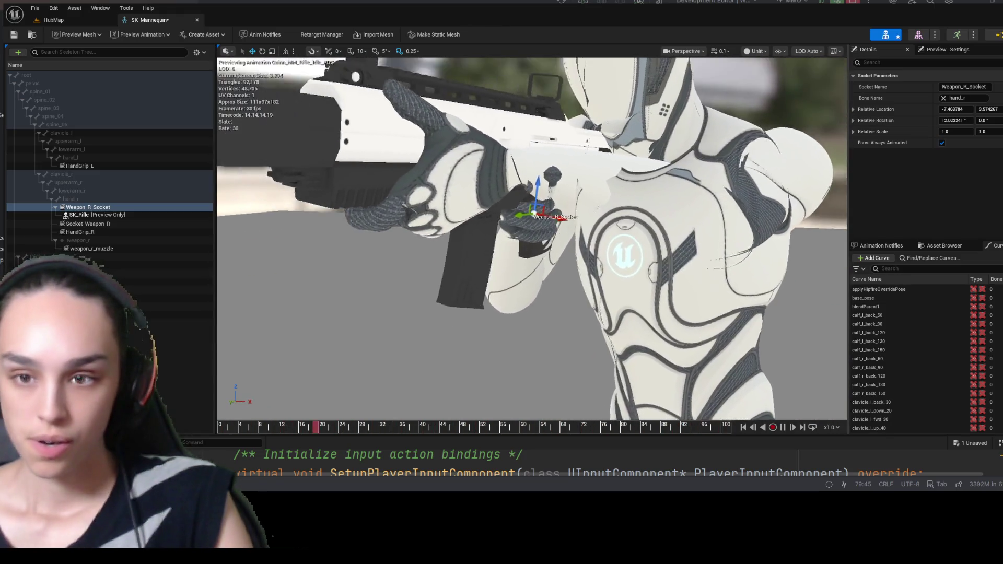
- Save the SK_Mannequin skeleton and bring up the preview scene settings for Quinn_MM_Rifle_Idle_ADS
{"action": "left_click", "coordinate": [14, 37]}
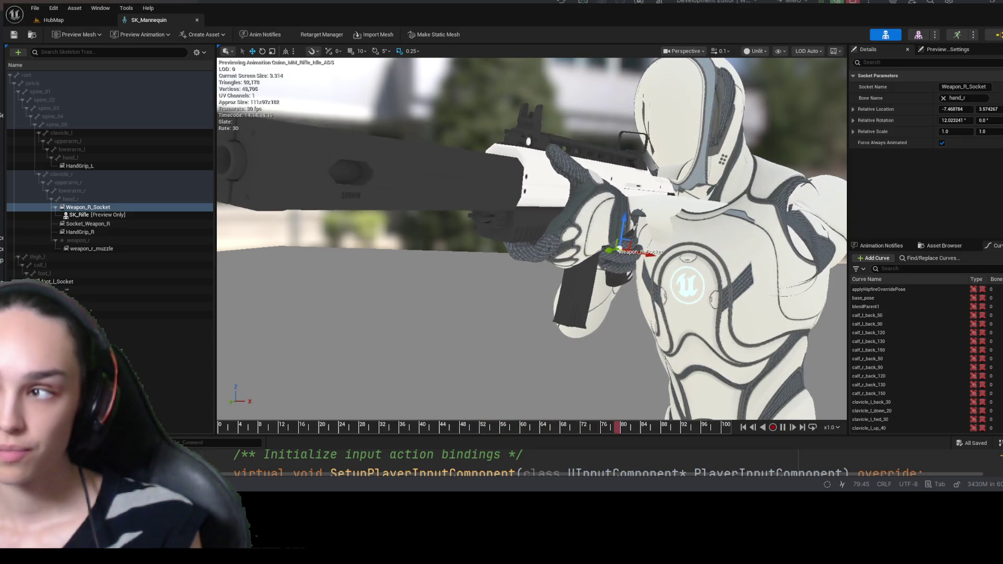
{"action": "left_click", "coordinate": [940, 48]}
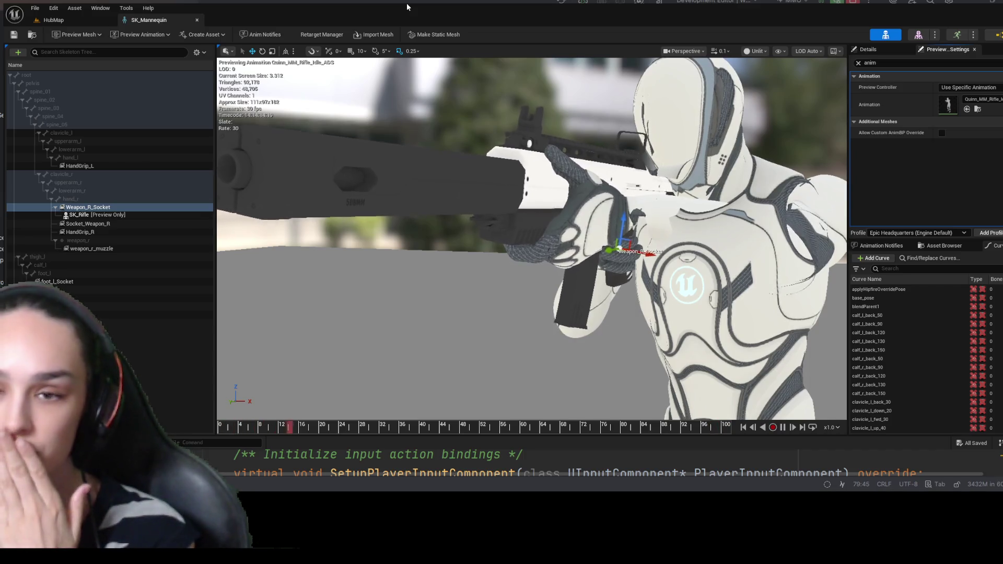
- With Weapon_R_Socket selected, undo to drop the SK_Rifle preview and the preview animation
{"action": "left_click", "coordinate": [108, 209]}
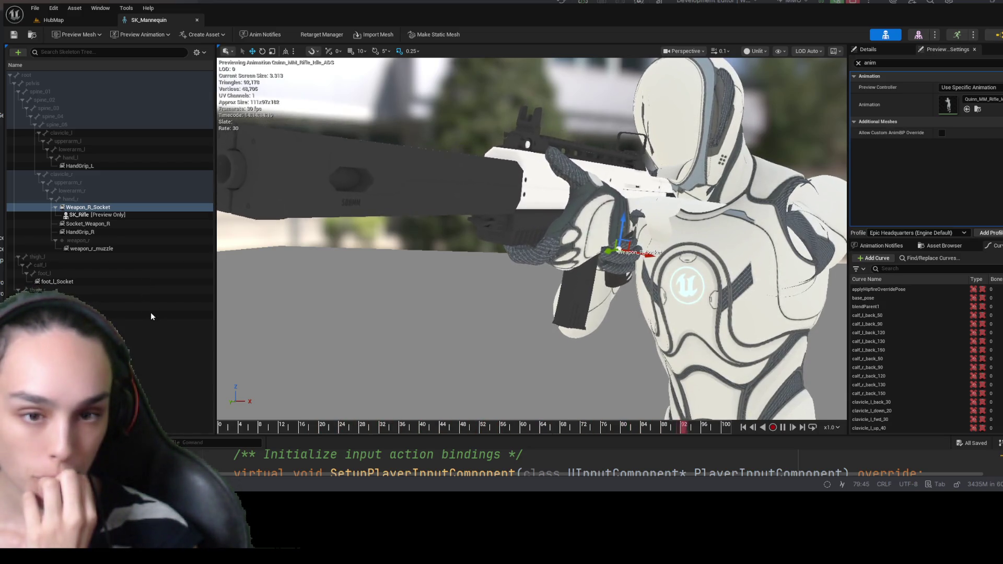
{"action": "key", "text": "ctrl+z"}
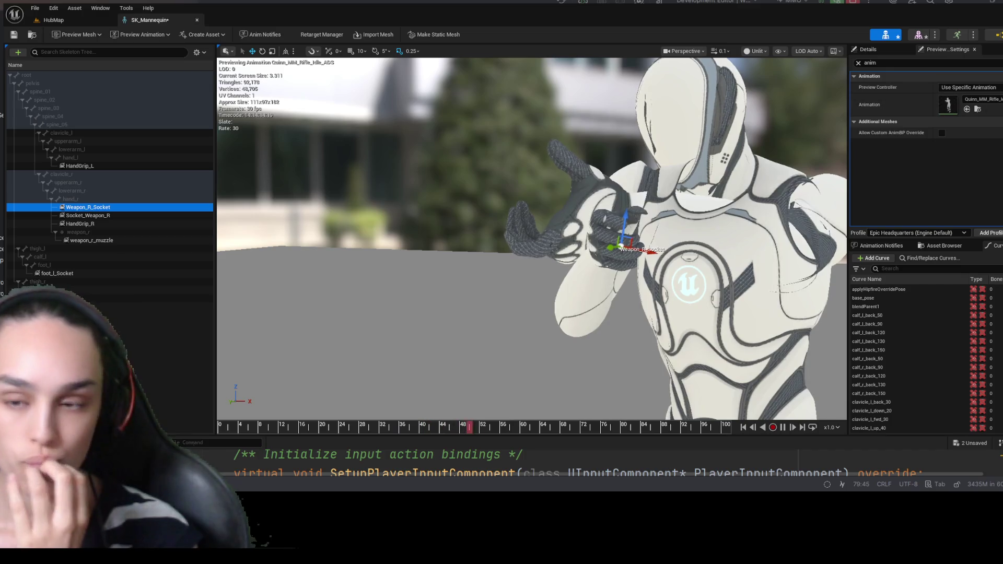
{"action": "key", "text": "ctrl+z"}
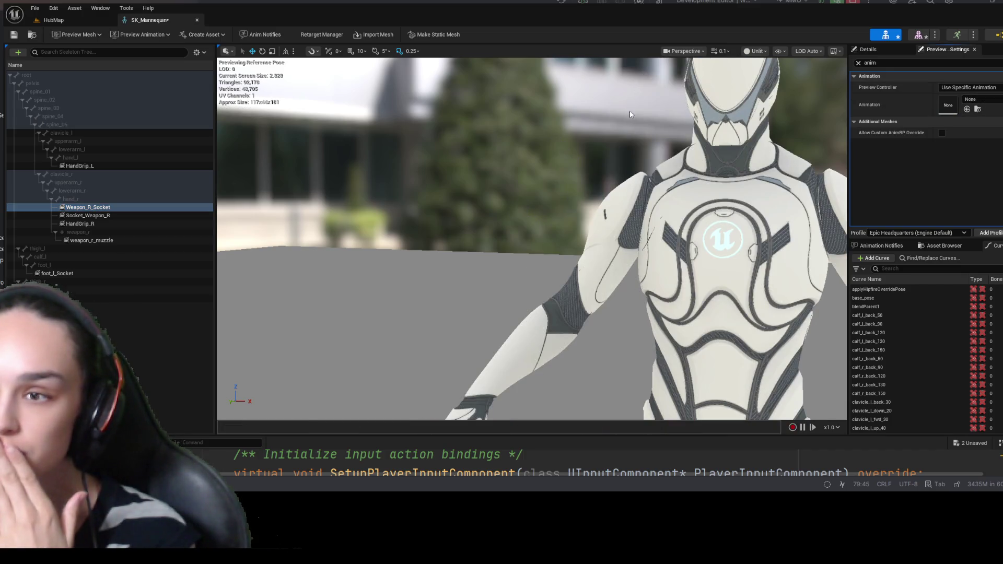
- Save the skeleton, clear the 'anim' filter and scroll through all preview scene settings
{"action": "left_click", "coordinate": [13, 34]}
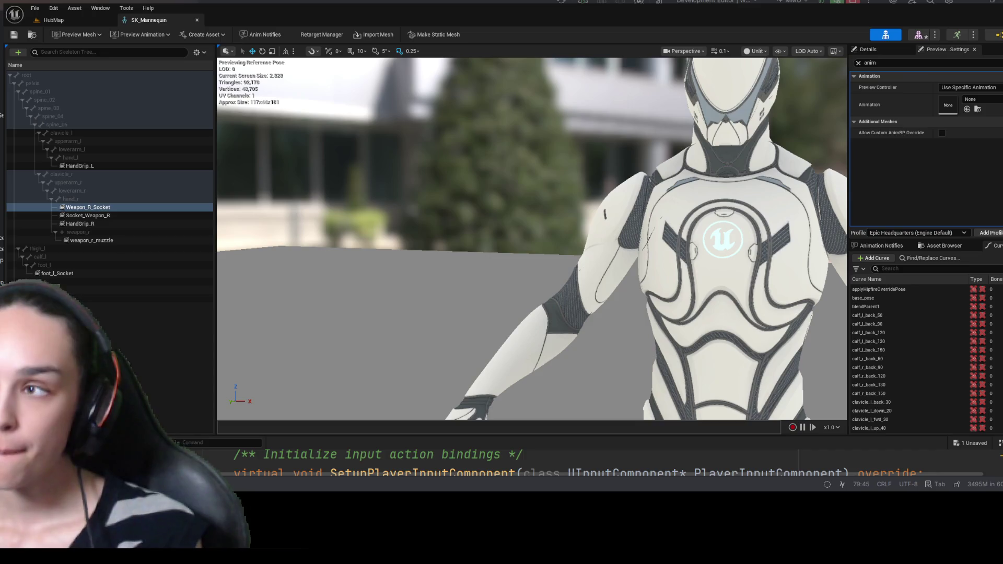
{"action": "left_click", "coordinate": [858, 63]}
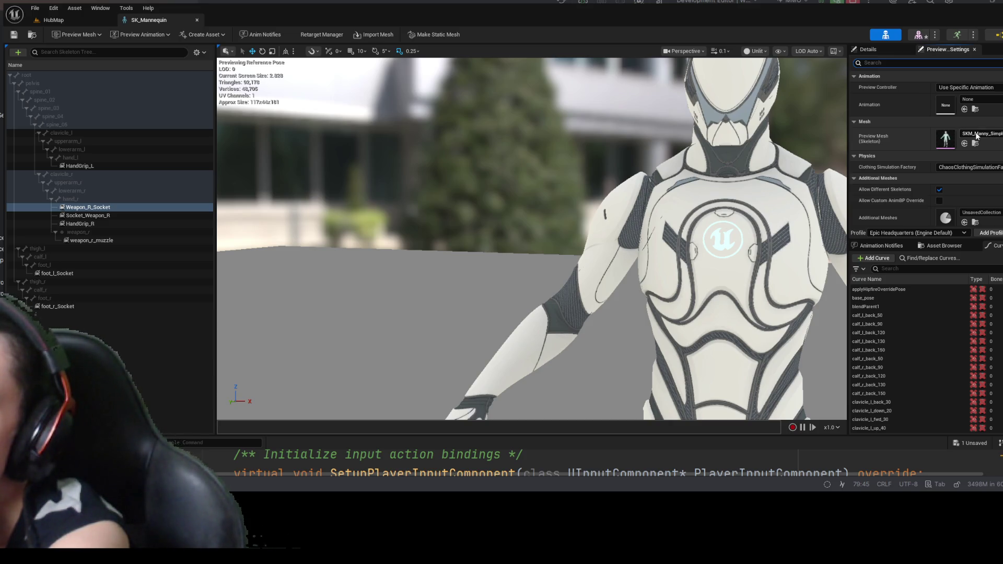
{"action": "scroll", "coordinate": [977, 135], "scroll_direction": "down", "scroll_amount": 3}
{"action": "scroll", "coordinate": [926, 149], "scroll_direction": "down", "scroll_amount": 5}
{"action": "scroll", "coordinate": [926, 149], "scroll_direction": "down", "scroll_amount": 5}
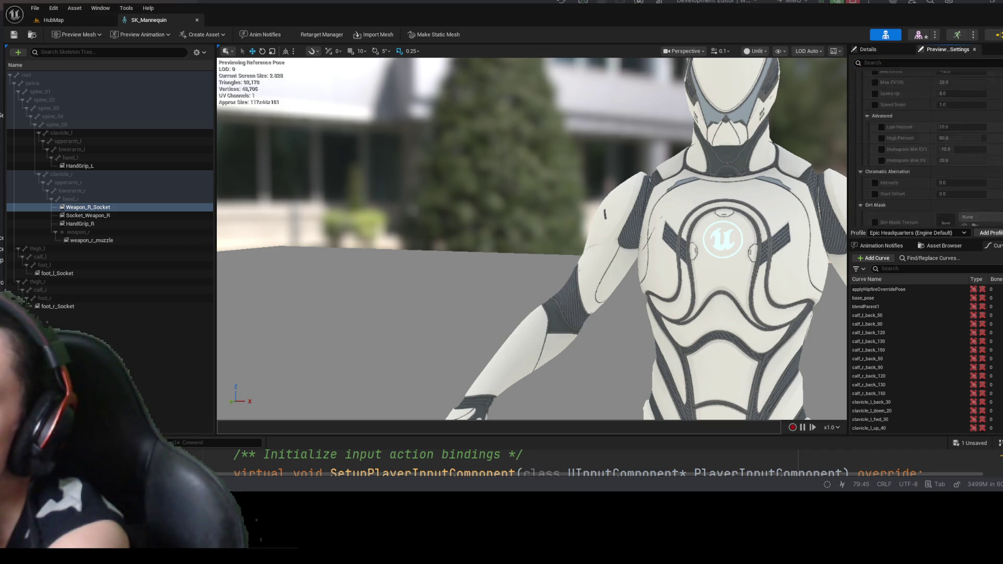
{"action": "scroll", "coordinate": [926, 149], "scroll_direction": "down", "scroll_amount": 5}
{"action": "scroll", "coordinate": [926, 149], "scroll_direction": "down", "scroll_amount": 5}
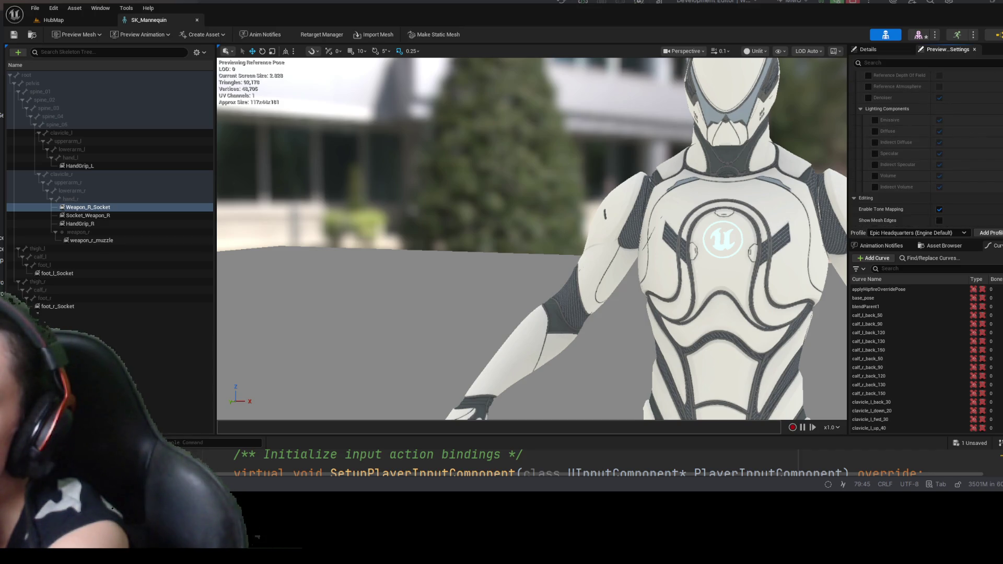
{"action": "scroll", "coordinate": [926, 149], "scroll_direction": "down", "scroll_amount": 3}
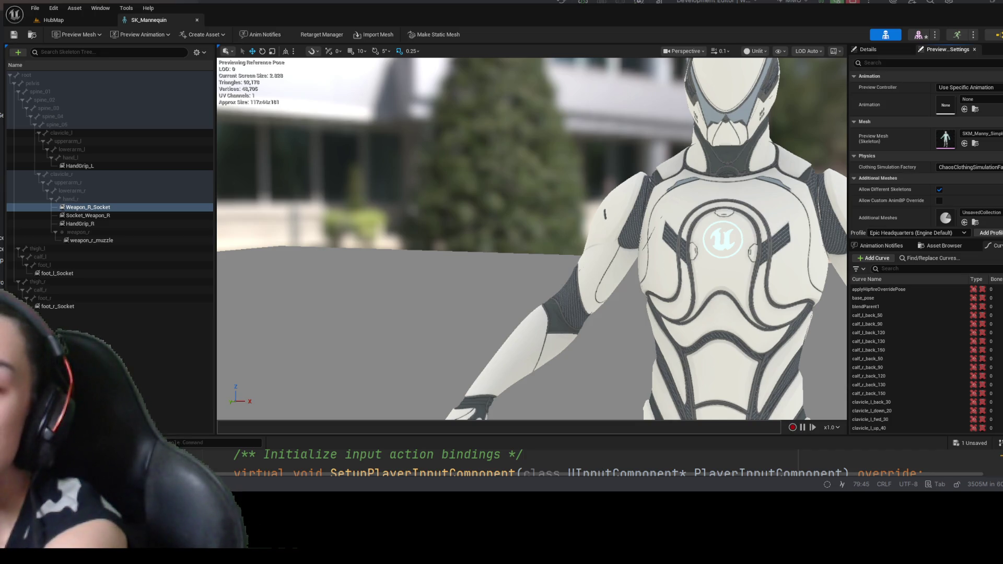
{"action": "scroll", "coordinate": [926, 149], "scroll_direction": "up", "scroll_amount": 5}
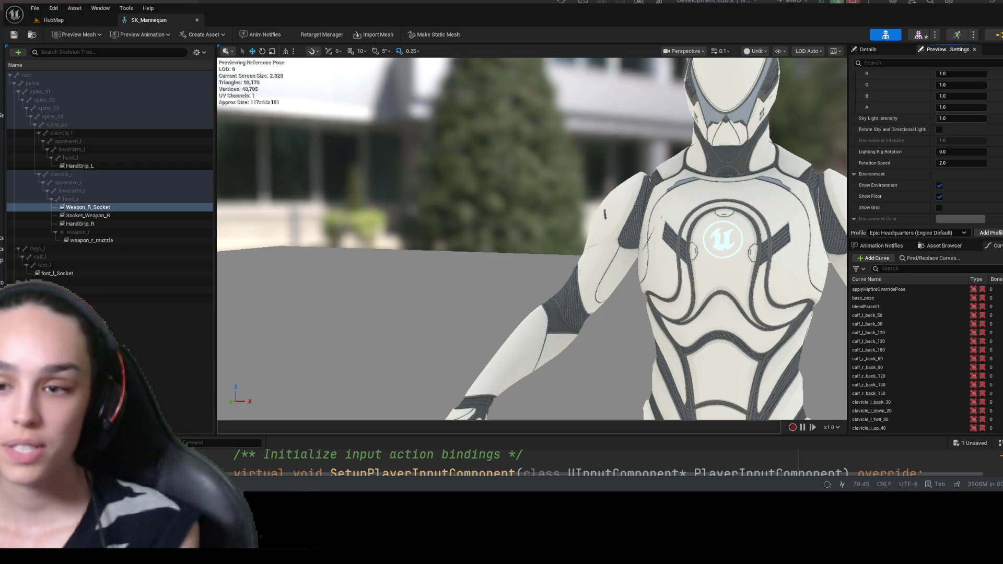
- Switch to HubMap and back, then reopen the Preview Scene Settings panel
{"action": "left_click", "coordinate": [52, 20]}
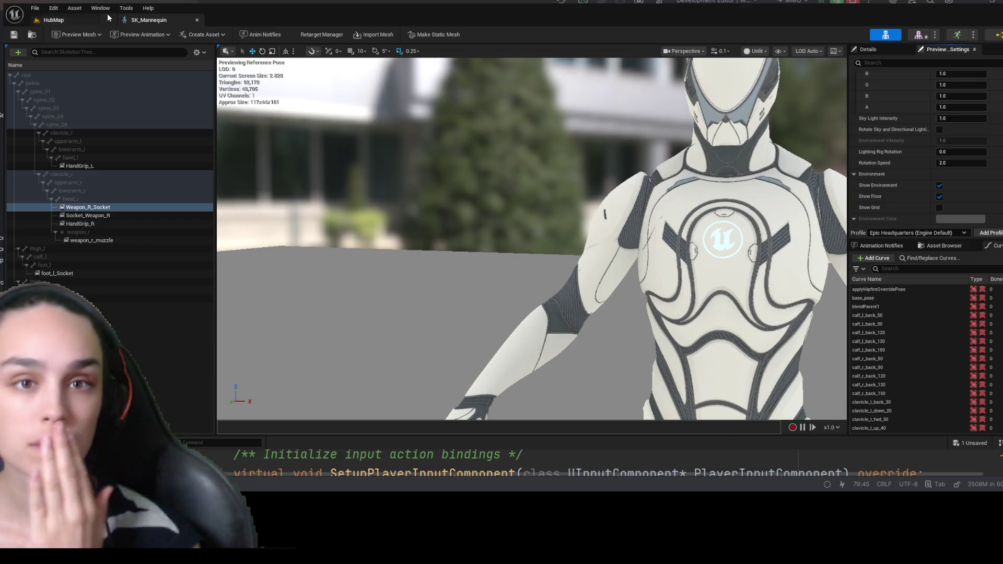
{"action": "left_click", "coordinate": [187, 22]}
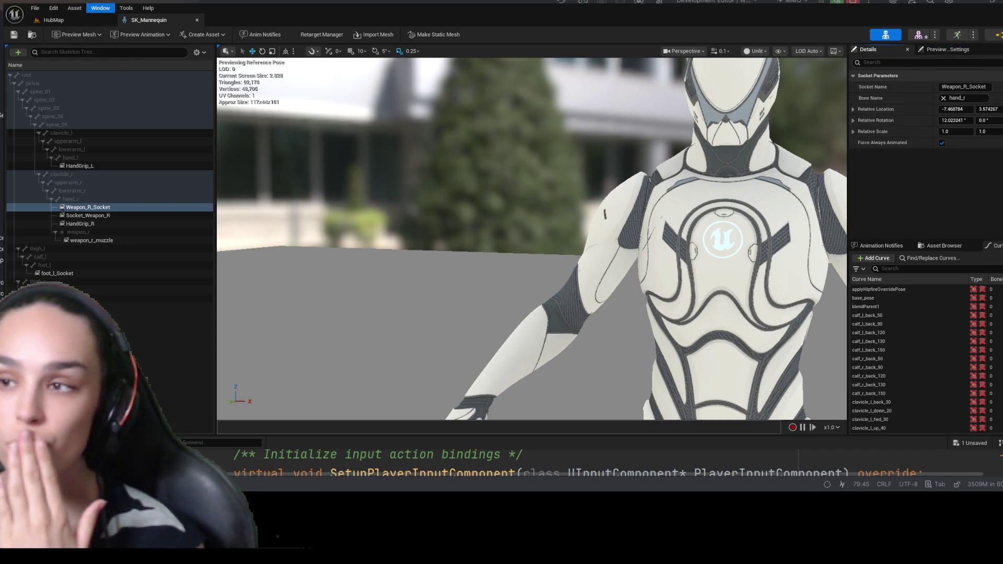
{"action": "left_click", "coordinate": [947, 48]}
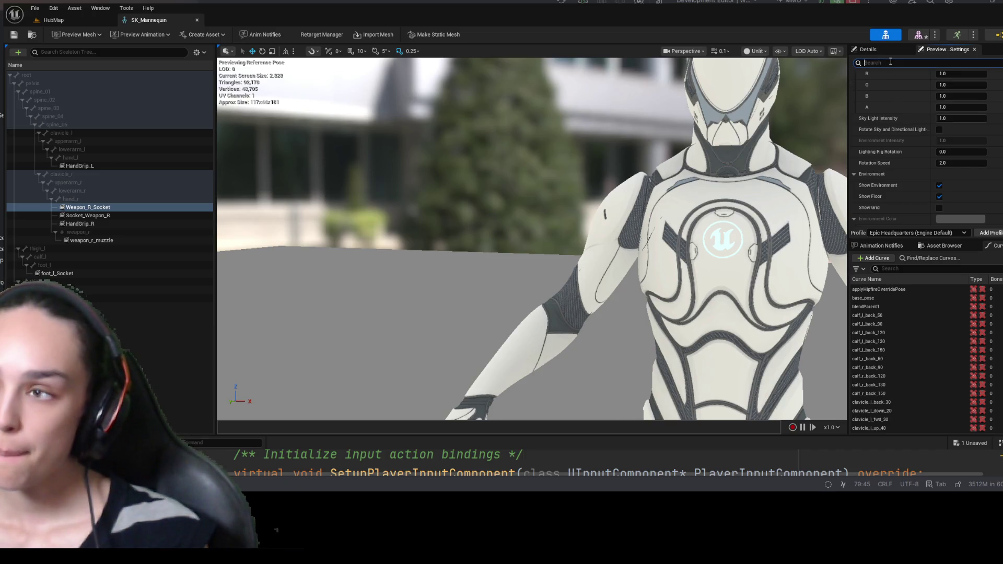
- Filter the preview settings by 'mesh' and browse from Preview Mesh to SK_Mannequin
{"action": "left_click", "coordinate": [890, 63]}
{"action": "type", "text": "mesh"}
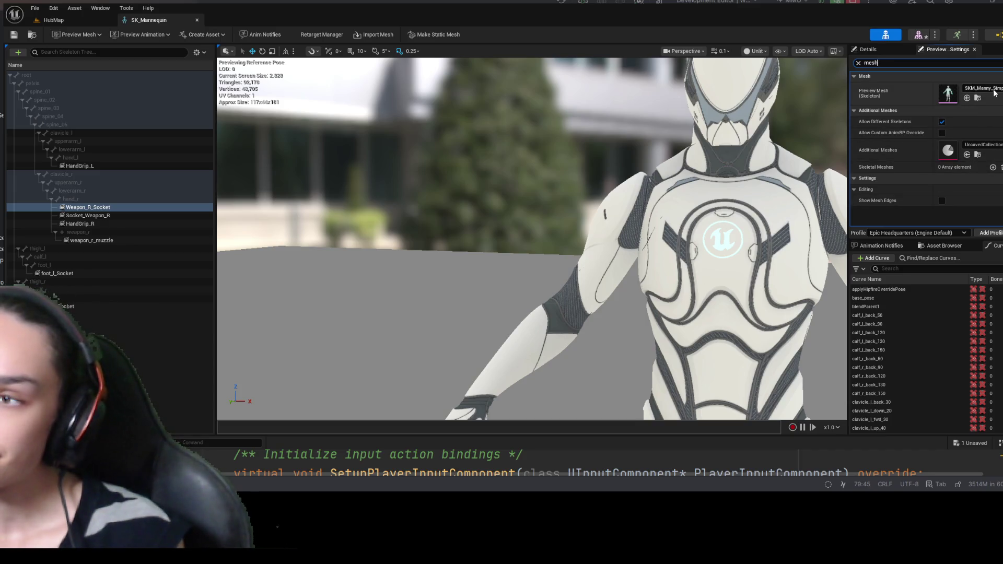
{"action": "left_click", "coordinate": [978, 98]}
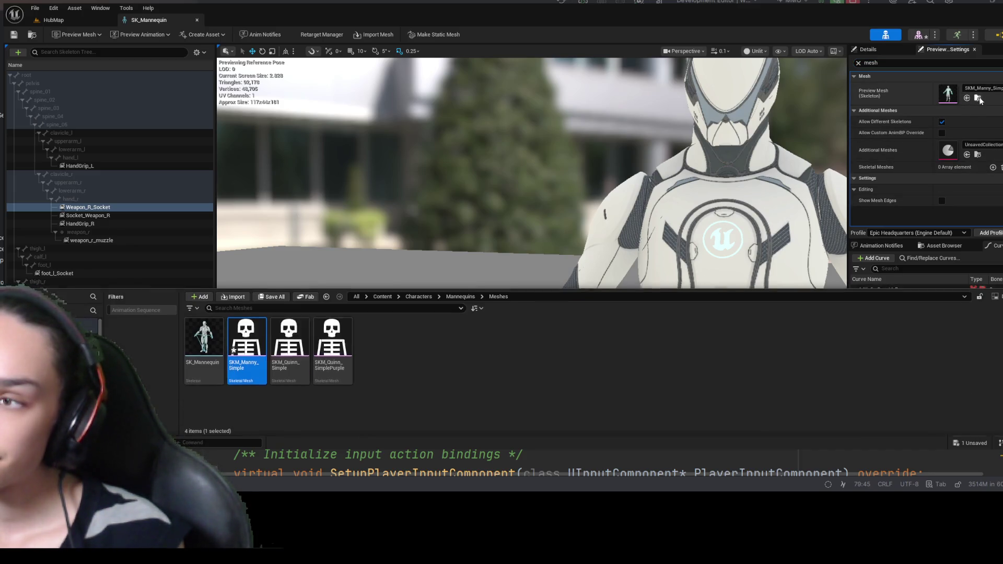
{"action": "left_click", "coordinate": [662, 120]}
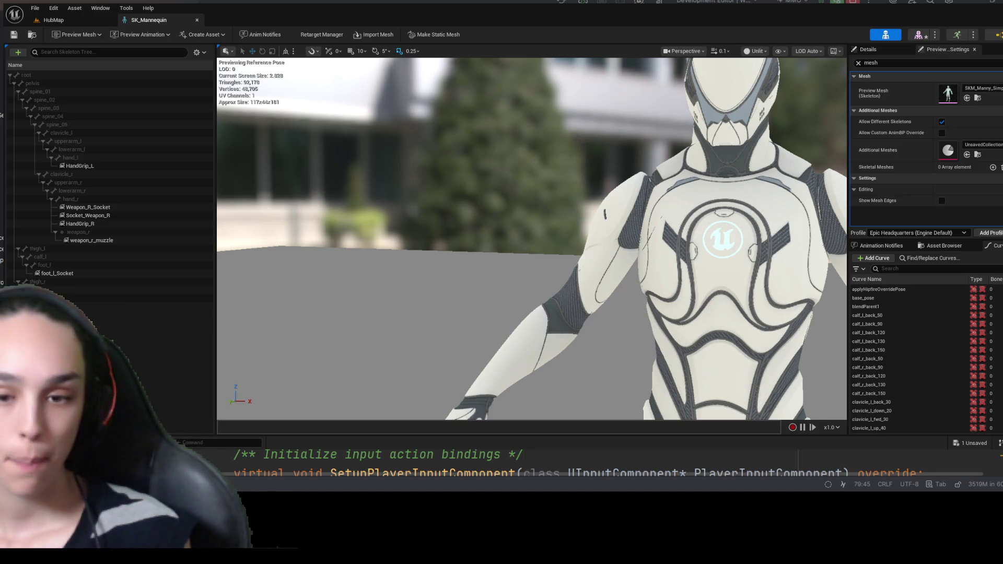
{"action": "left_click", "coordinate": [978, 97]}
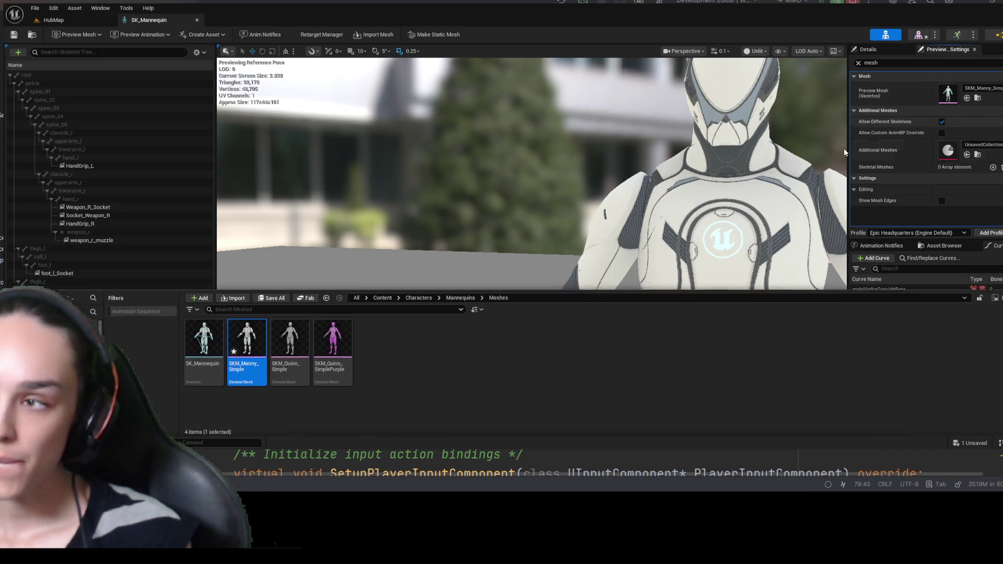
{"action": "left_click", "coordinate": [195, 333]}
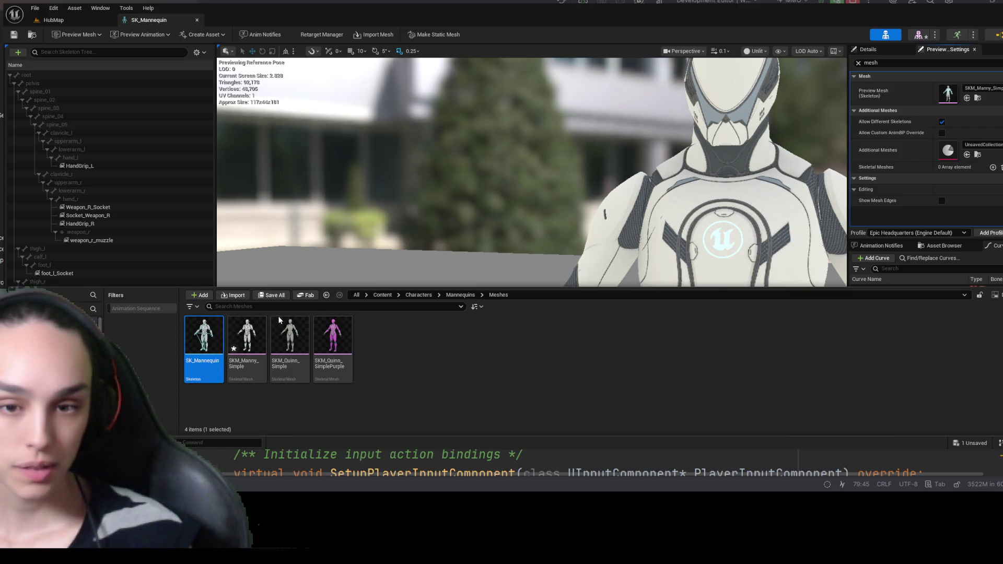
- Open the Reference Viewer for SK_Mannequin and pan to the Victory_Idle nodes
{"action": "key", "text": "alt+shift+r"}
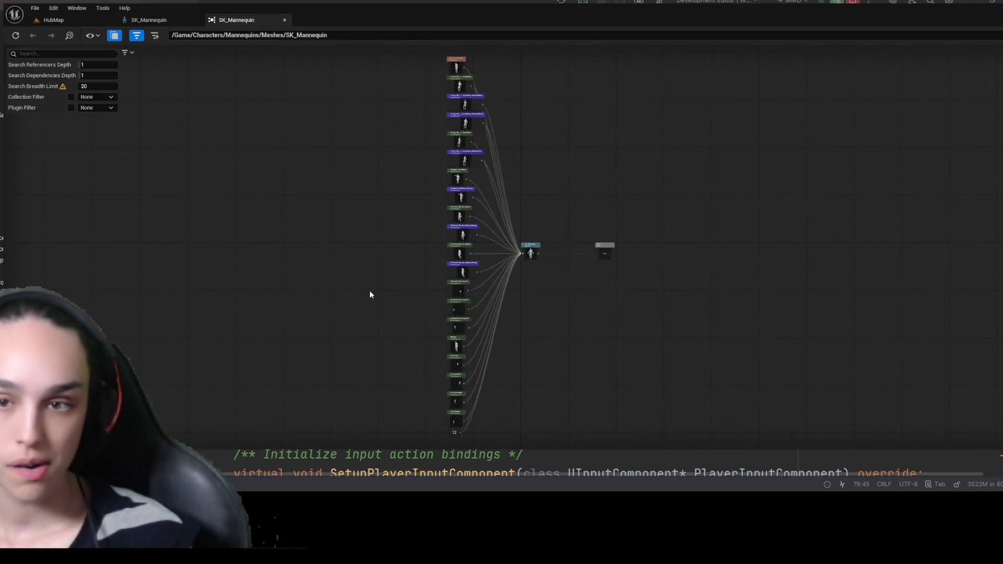
{"action": "scroll", "coordinate": [704, 300], "scroll_direction": "down", "scroll_amount": 2}
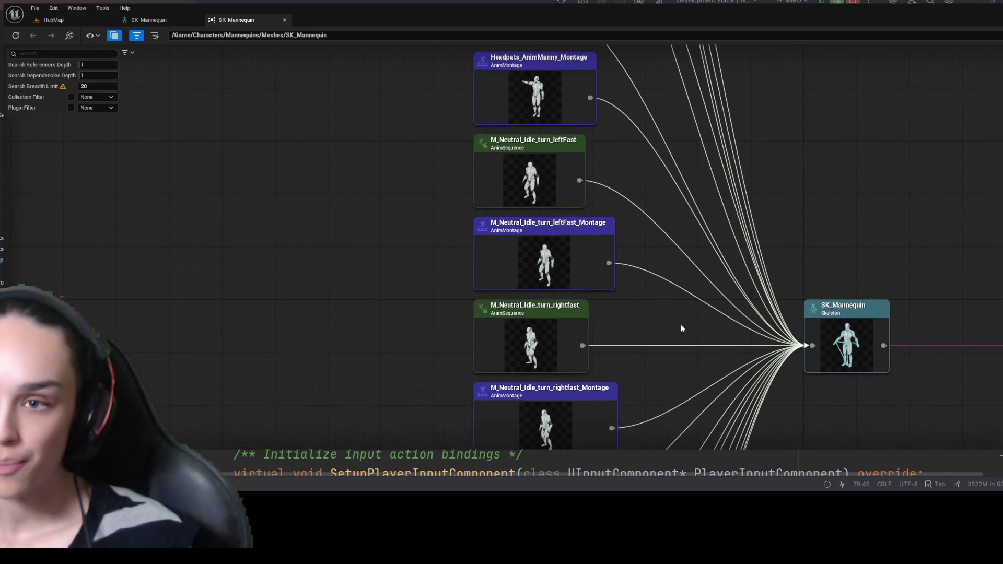
{"action": "scroll", "coordinate": [682, 328], "scroll_direction": "down", "scroll_amount": 1}
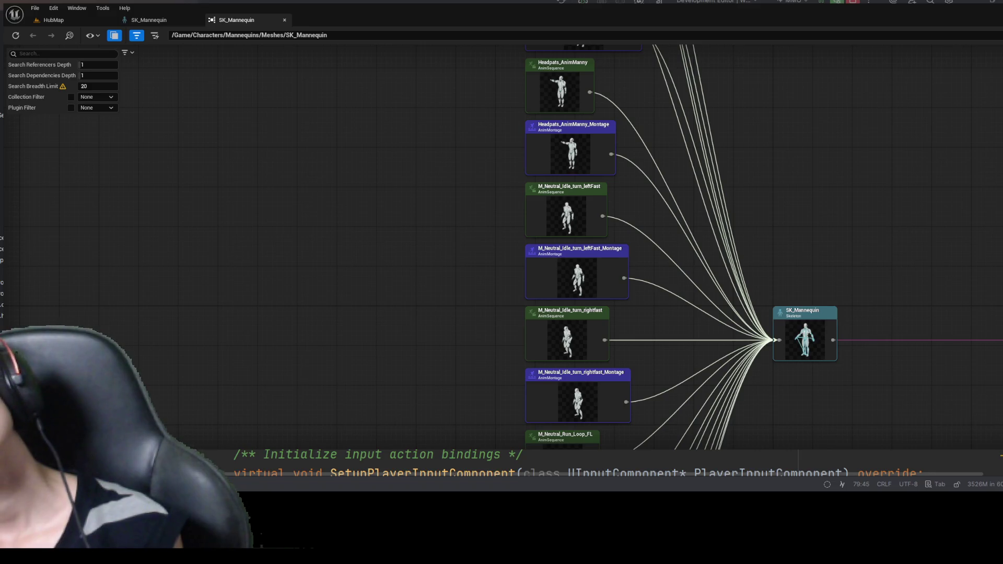
{"action": "left_click_drag", "start_coordinate": [719, 24], "coordinate": [670, 324]}
{"action": "scroll", "coordinate": [512, 126], "scroll_direction": "up", "scroll_amount": 2}
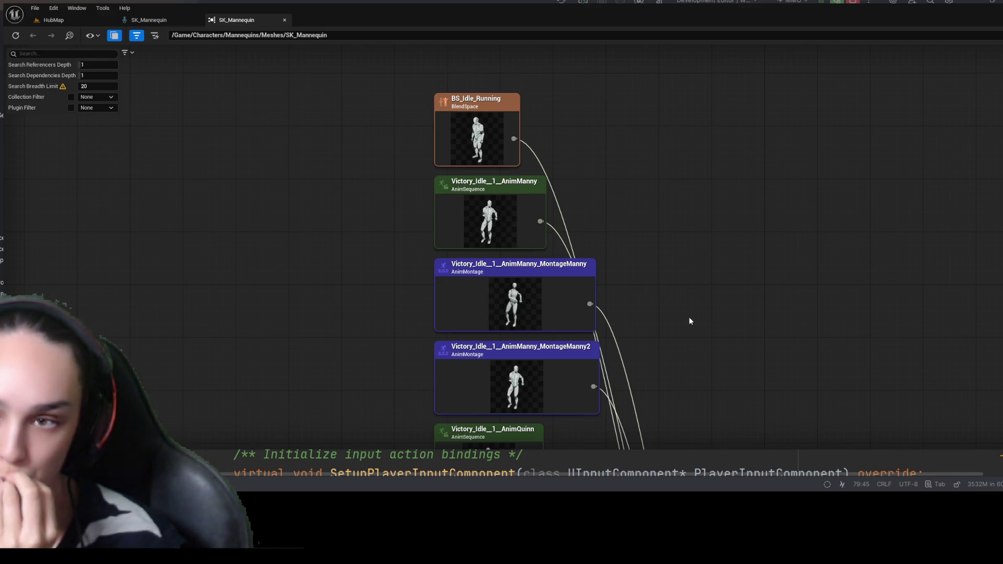
- Pan across the Headpats, M_Neutral and Run animation referencers, then return to HubMap
{"action": "left_click_drag", "start_coordinate": [683, 341], "coordinate": [638, 103]}
{"action": "mouse_move", "coordinate": [688, 343]}
{"action": "left_mouse_down"}
{"action": "mouse_move", "coordinate": [663, 166]}
{"action": "mouse_move", "coordinate": [644, 150]}
{"action": "left_mouse_up"}
{"action": "left_click_drag", "start_coordinate": [666, 299], "coordinate": [698, 201]}
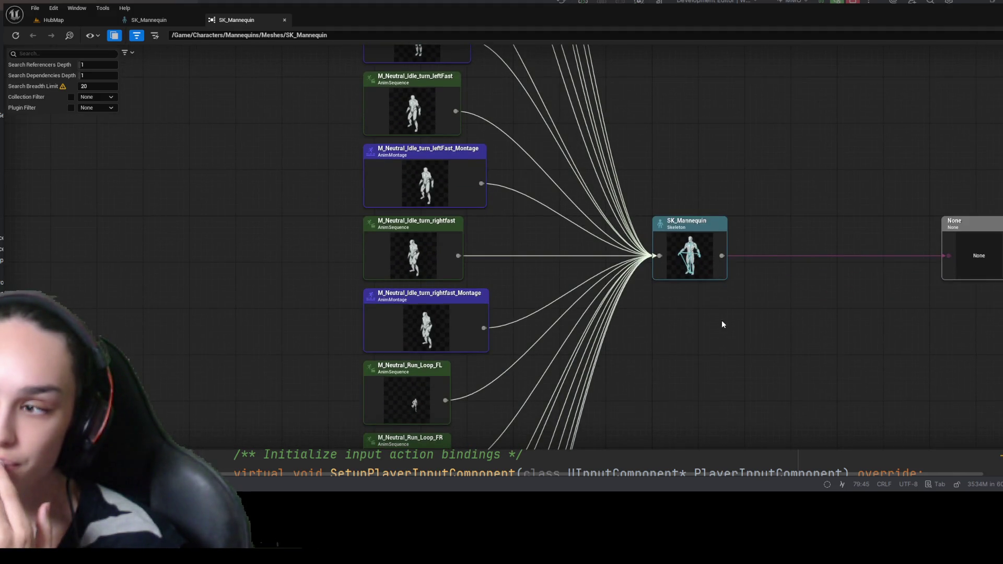
{"action": "left_click_drag", "start_coordinate": [653, 393], "coordinate": [646, 222]}
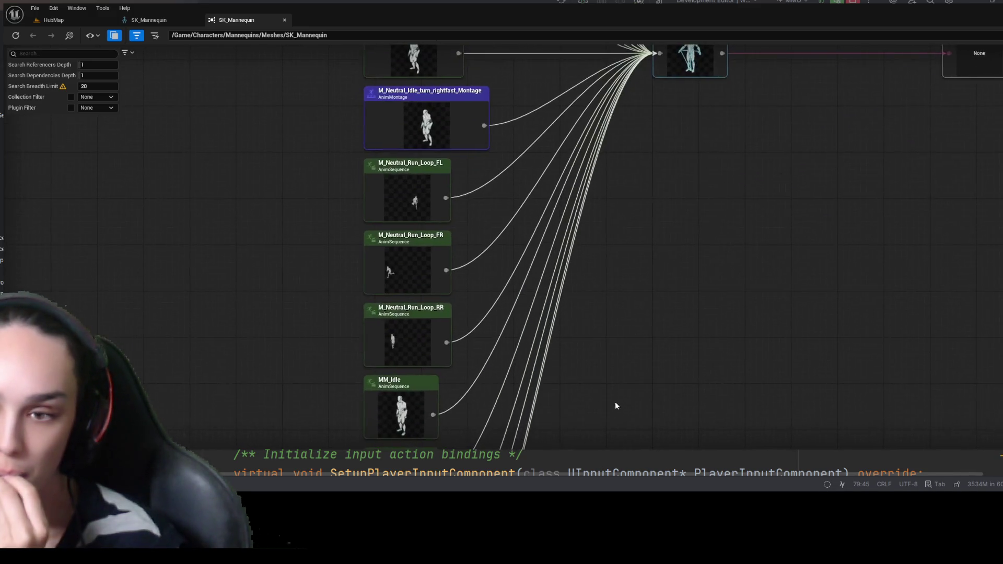
{"action": "left_click_drag", "start_coordinate": [616, 405], "coordinate": [636, 242]}
{"action": "left_click_drag", "start_coordinate": [601, 426], "coordinate": [608, 217]}
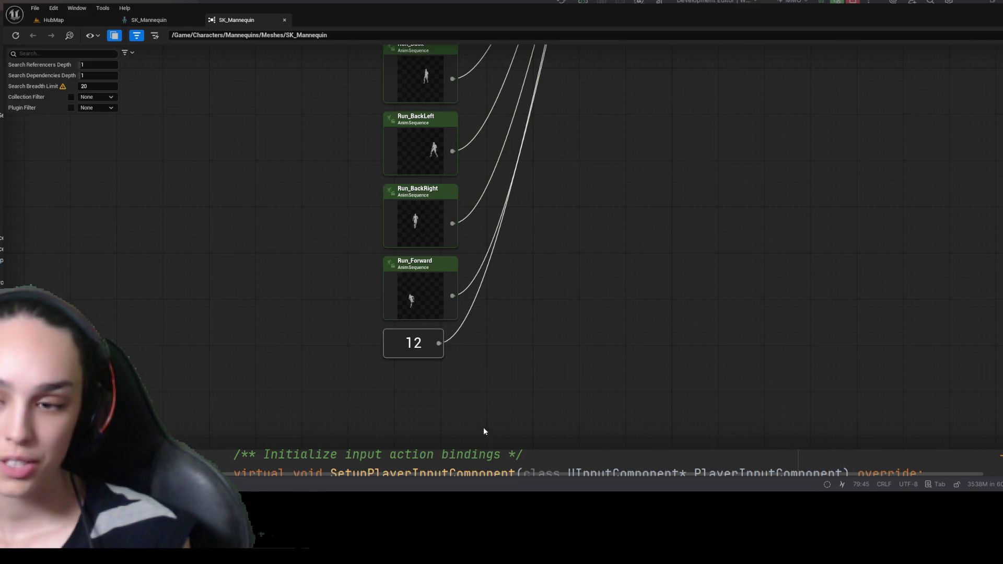
{"action": "left_click", "coordinate": [52, 20]}
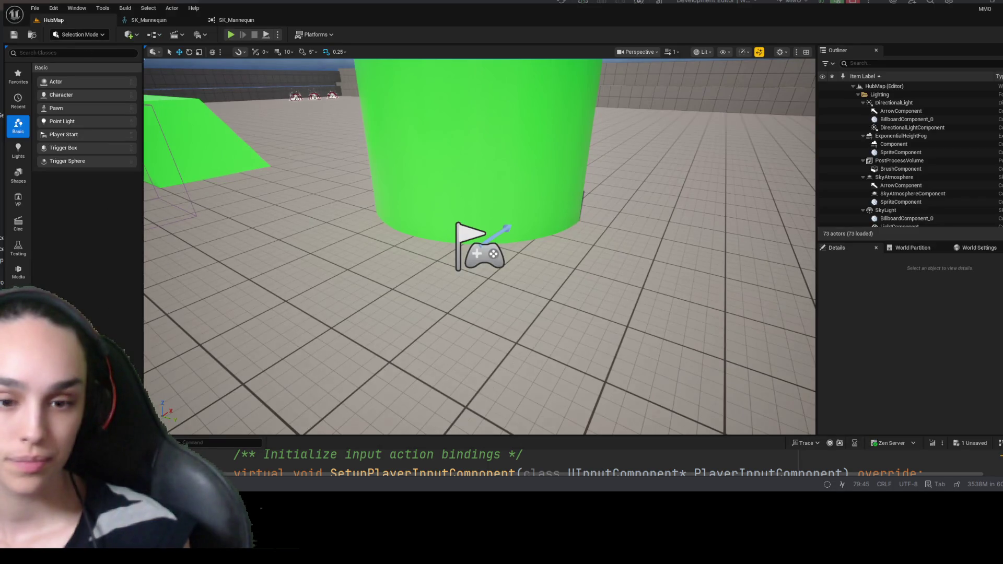
- In the Content Drawer, move up from Mannequins to Characters and select the Mannequins folder
{"action": "key", "text": "ctrl+space"}
{"action": "left_click", "coordinate": [460, 319]}
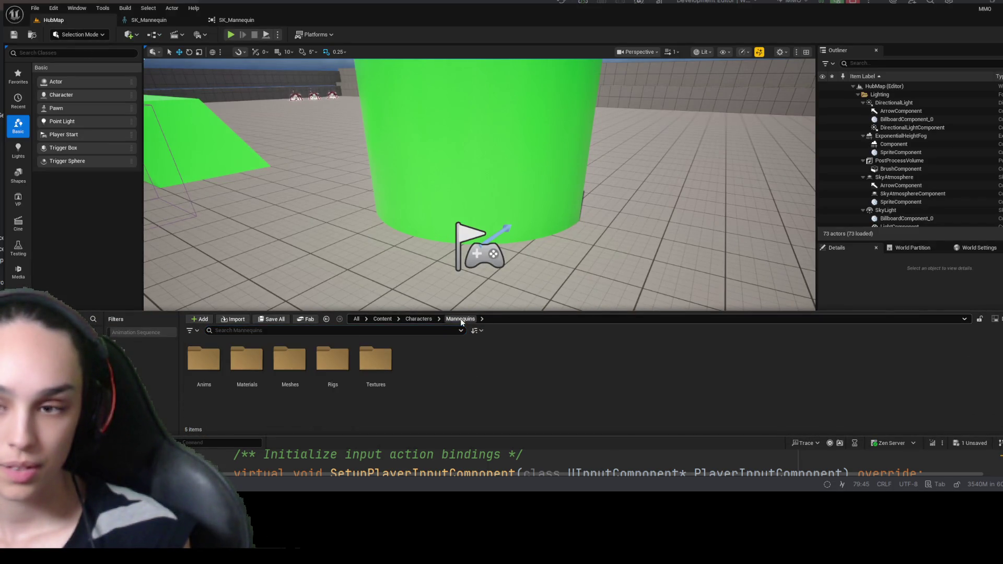
{"action": "left_click", "coordinate": [428, 320]}
{"action": "left_click", "coordinate": [302, 359]}
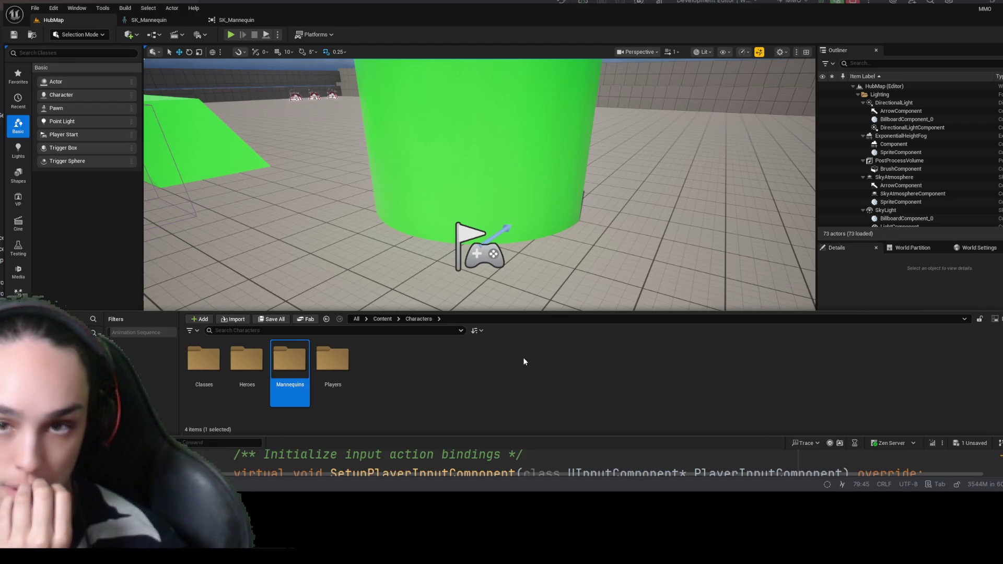
- Reopen the Content Drawer at the top-level Content folder, then return to the SK_Mannequin editor
{"action": "left_click", "coordinate": [170, 20]}
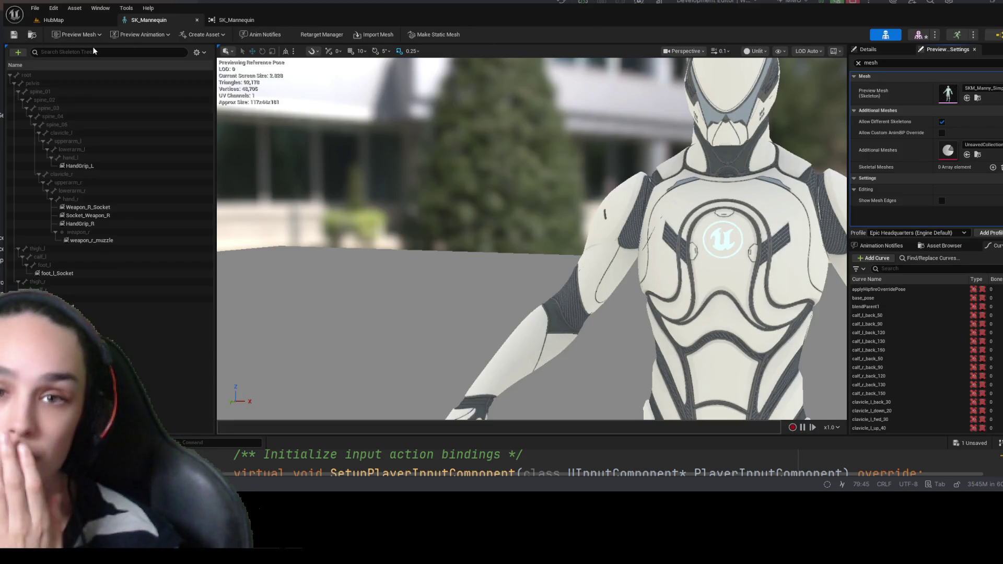
{"action": "left_click", "coordinate": [51, 21]}
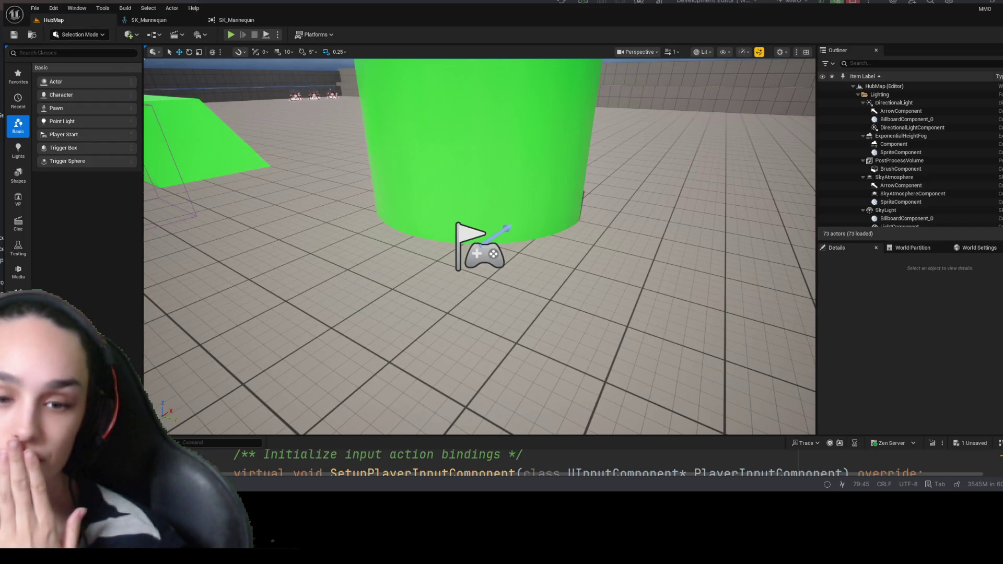
{"action": "key", "text": "ctrl+space"}
{"action": "left_click", "coordinate": [382, 320]}
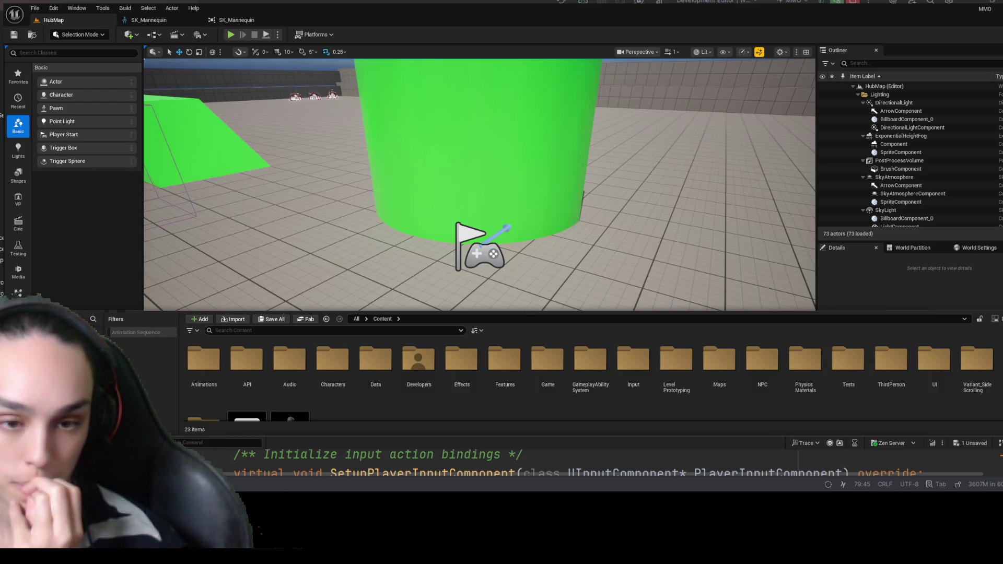
{"action": "left_click", "coordinate": [157, 23]}
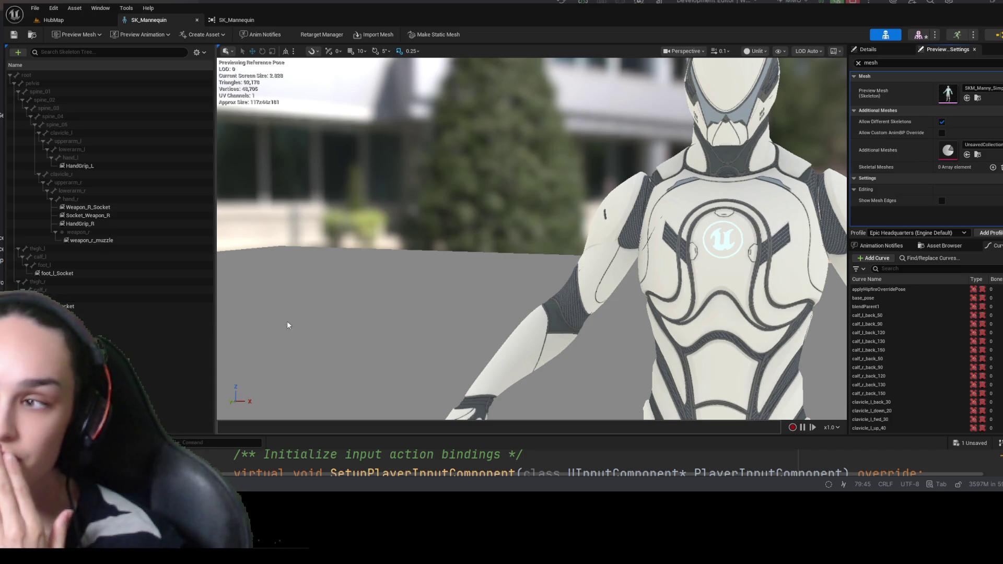
- Clear the 'mesh' search in Preview Scene Settings, glance at the Reference Viewer, and come back
{"action": "left_click", "coordinate": [945, 60]}
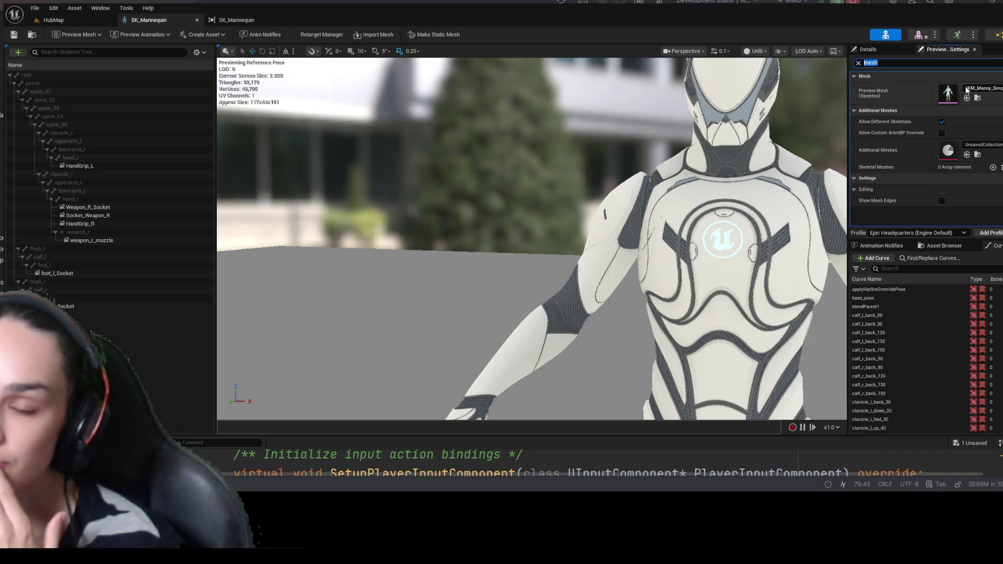
{"action": "left_click", "coordinate": [858, 62]}
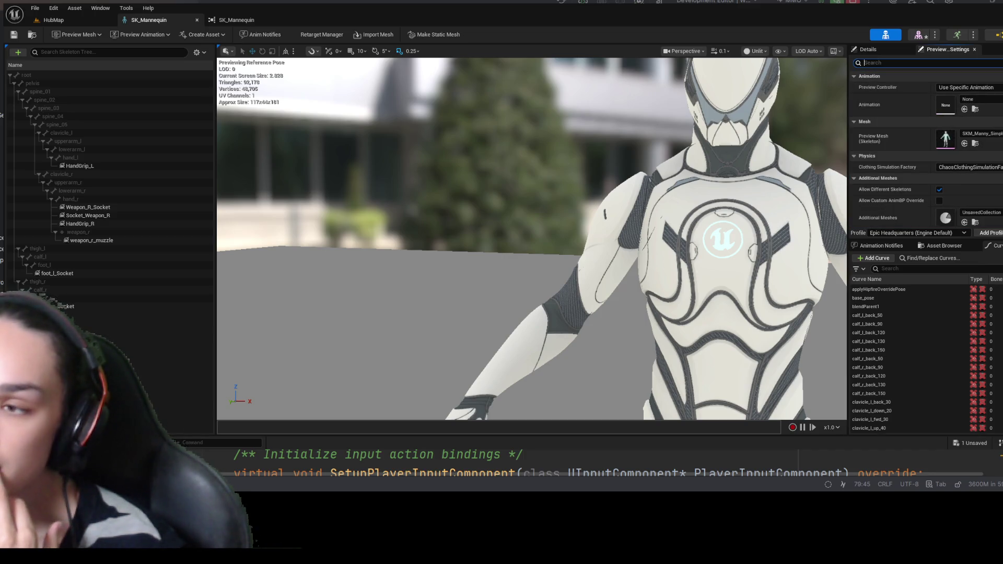
{"action": "left_click", "coordinate": [230, 21]}
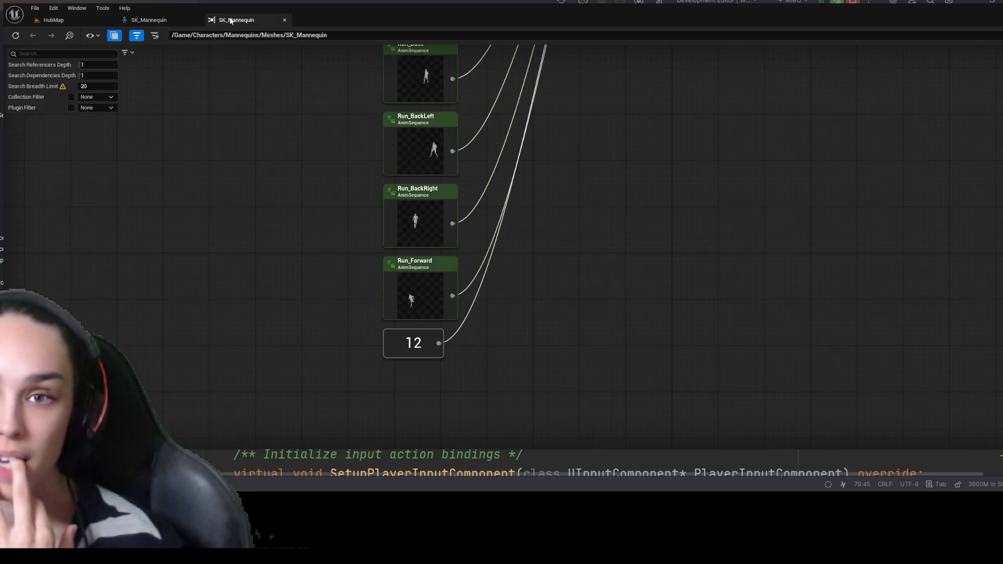
{"action": "left_click", "coordinate": [149, 20]}
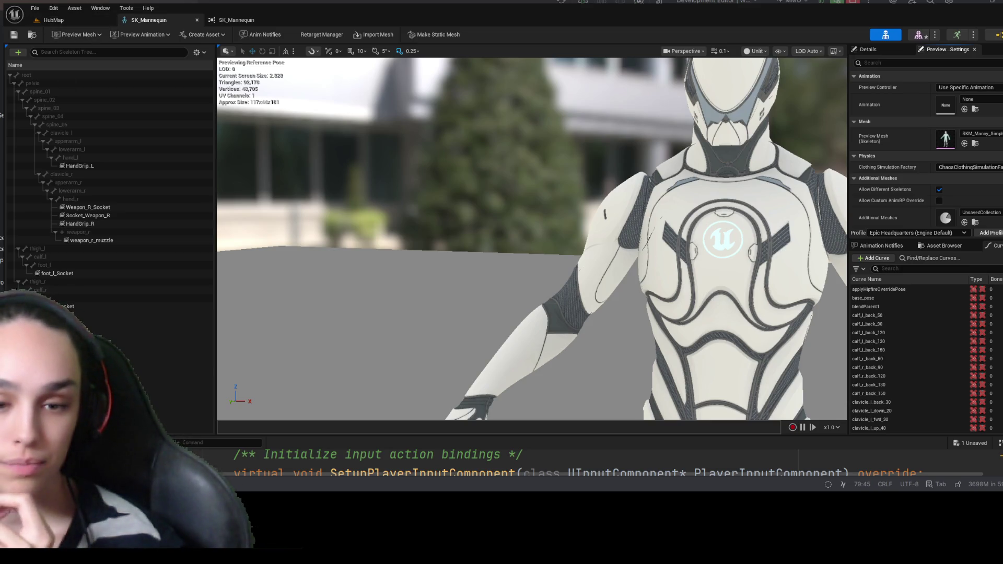
- Browse the Content Drawer into Characters > Players > Mannequins
{"action": "key", "text": "ctrl+space"}
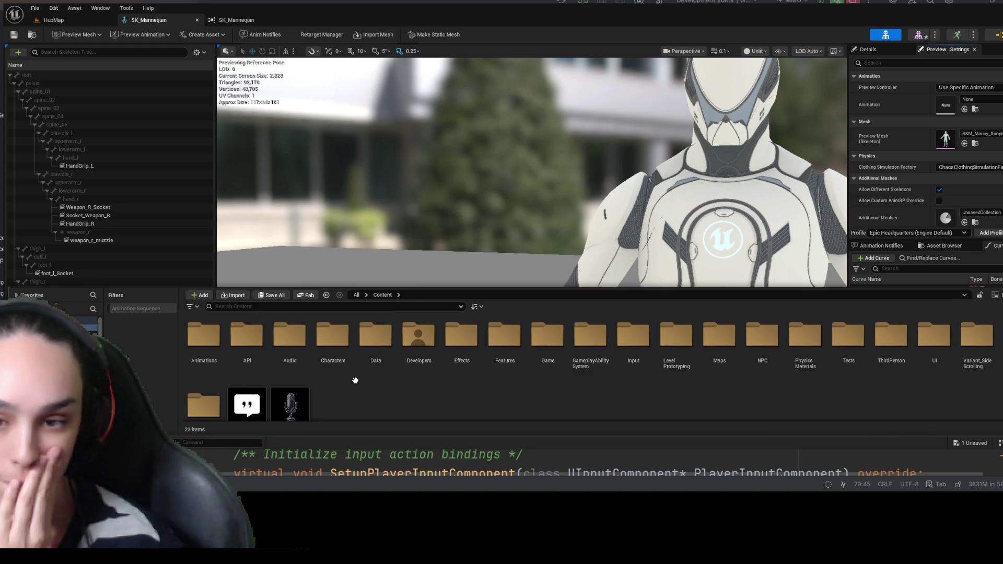
{"action": "double_click", "coordinate": [333, 339]}
{"action": "left_click", "coordinate": [333, 340]}
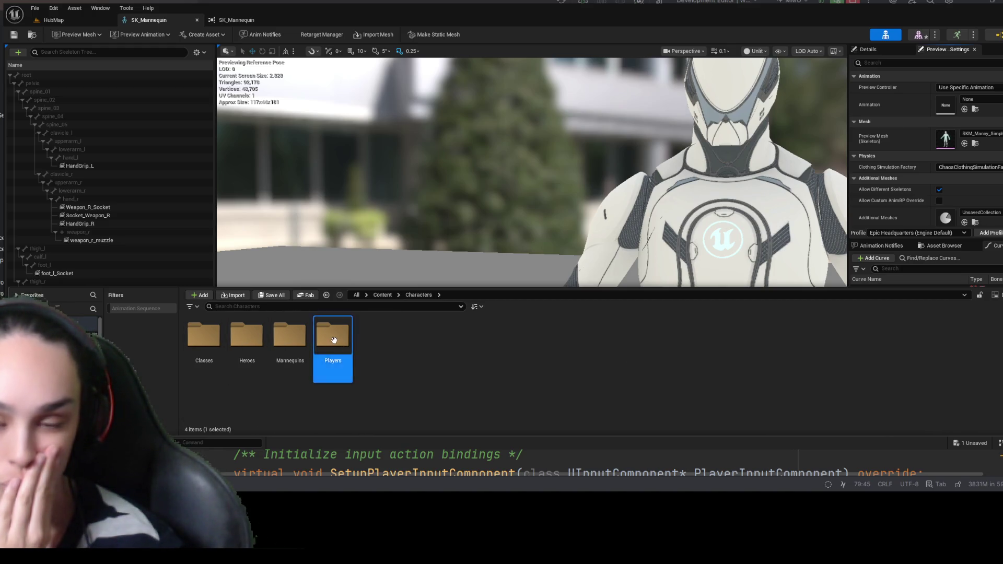
{"action": "double_click", "coordinate": [334, 340]}
{"action": "double_click", "coordinate": [247, 338]}
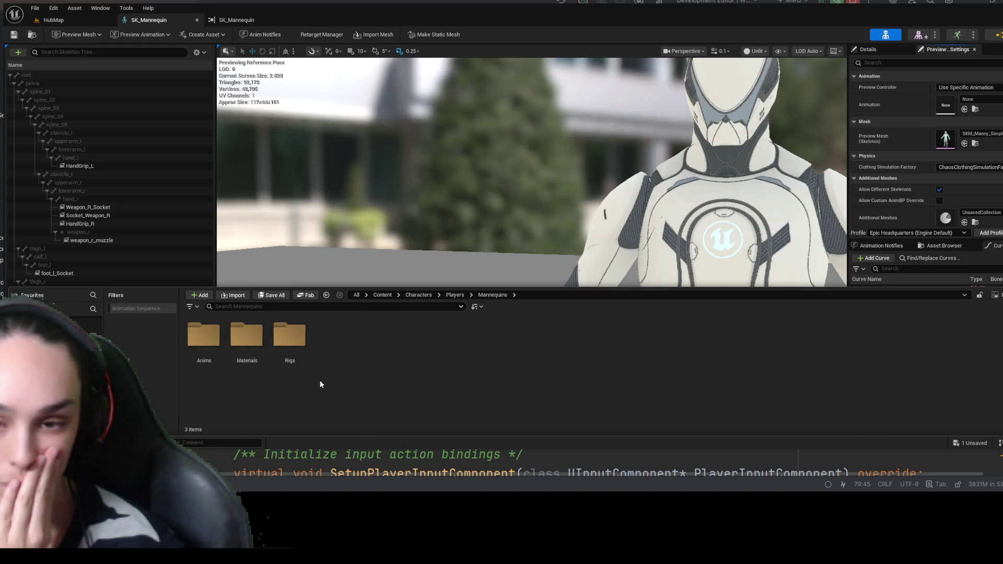
{"action": "left_click", "coordinate": [460, 295]}
{"action": "left_click", "coordinate": [255, 338]}
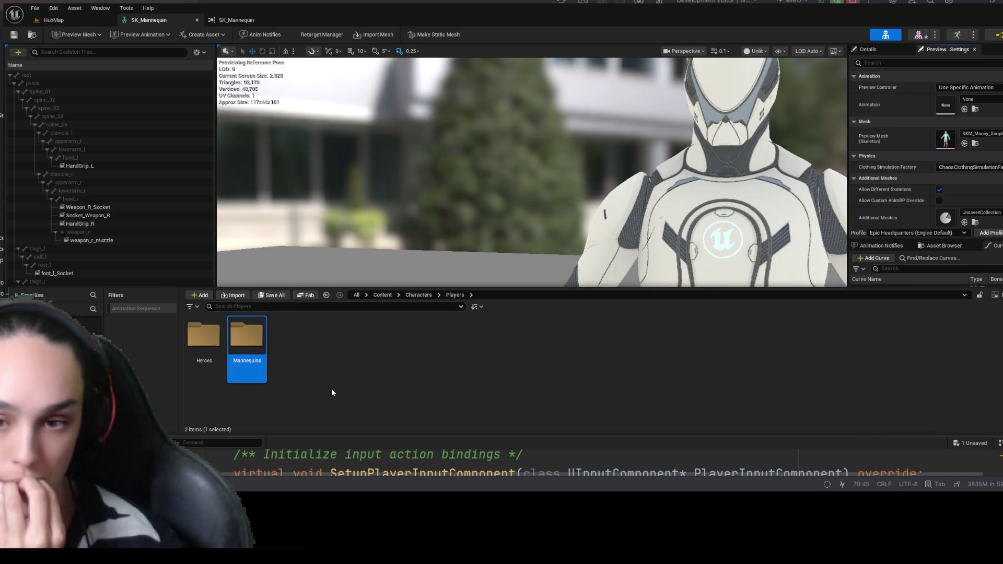
{"action": "double_click", "coordinate": [251, 353]}
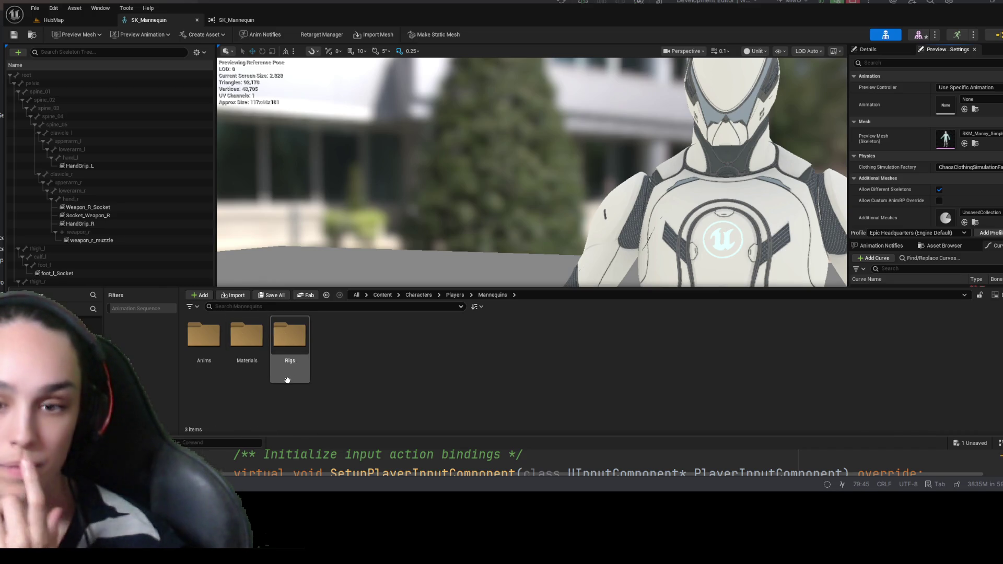
- Create a new 'Meshes' folder inside Mannequins and open it
{"action": "left_click", "coordinate": [272, 20]}
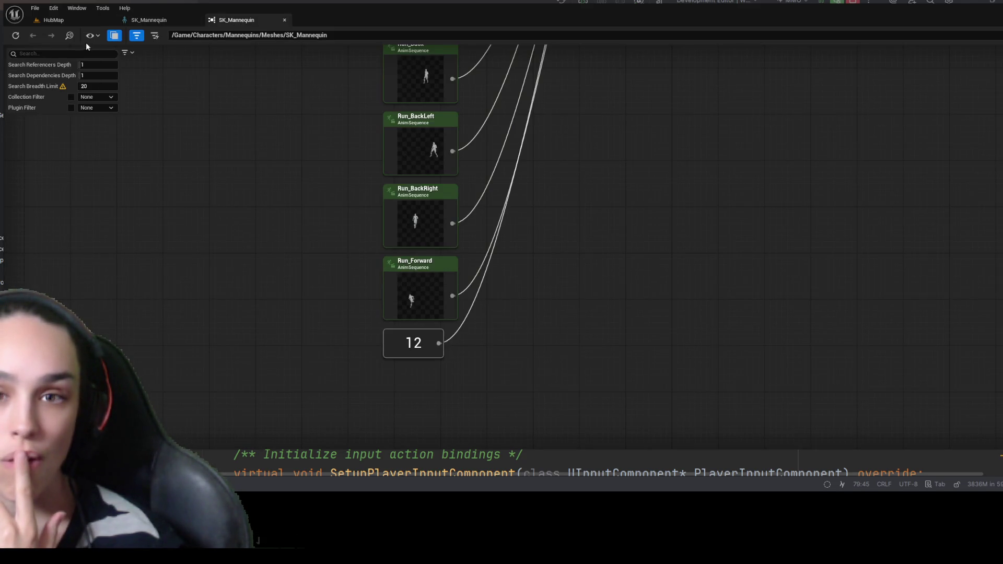
{"action": "left_click", "coordinate": [150, 20]}
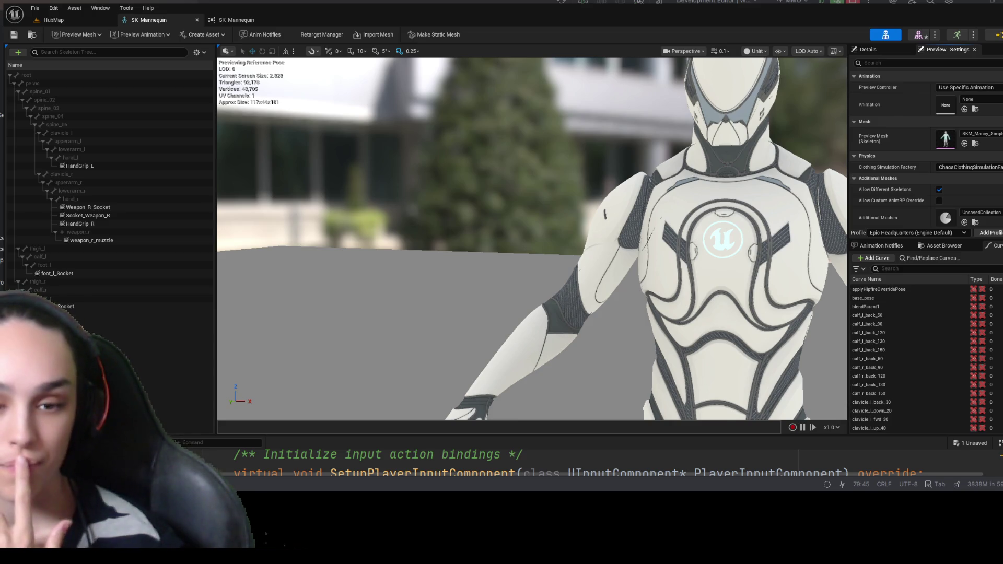
{"action": "key", "text": "ctrl+space"}
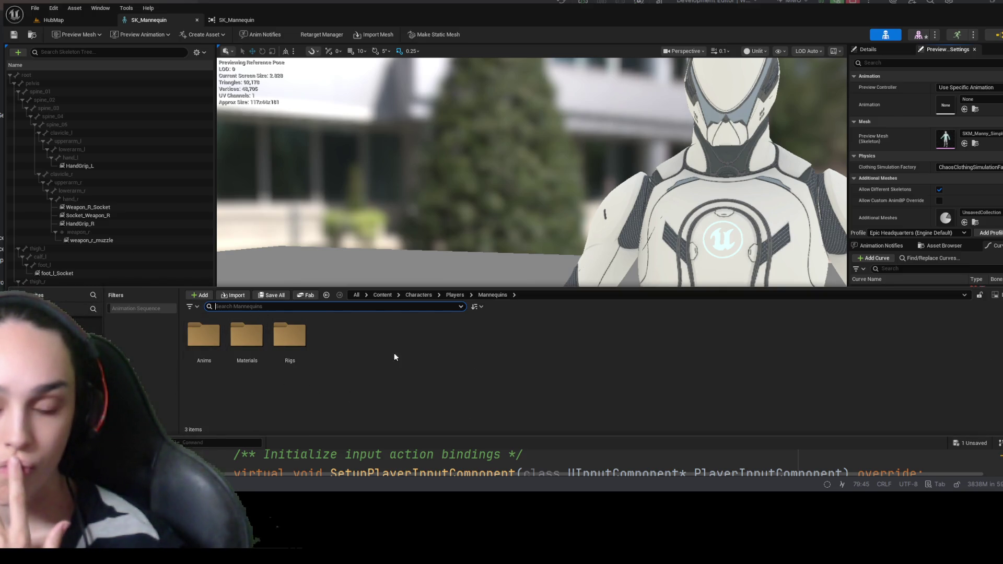
{"action": "left_click", "coordinate": [376, 337]}
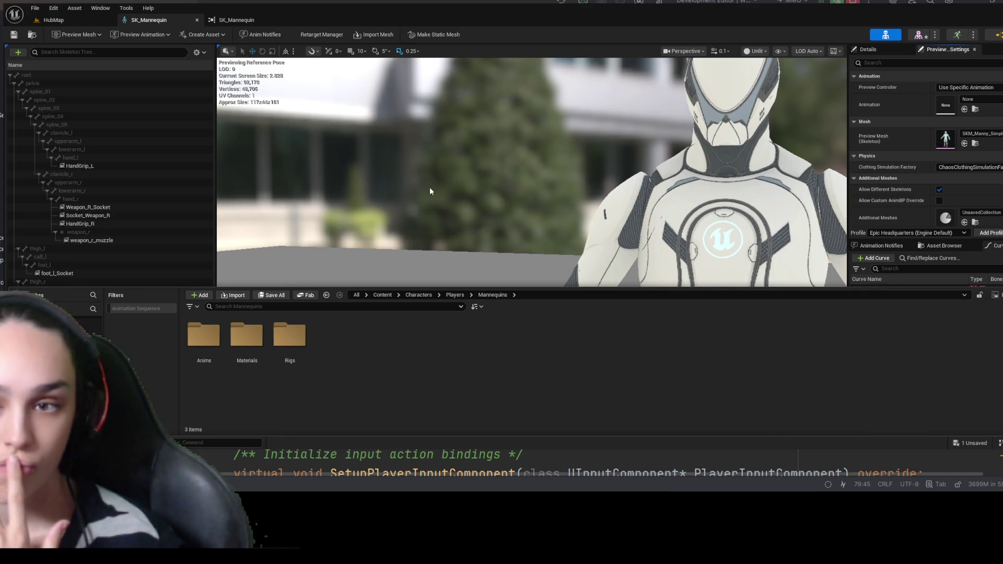
{"action": "key", "text": "ctrl+shift+n"}
{"action": "type", "text": "Meshes"}
{"action": "key", "text": "Return"}
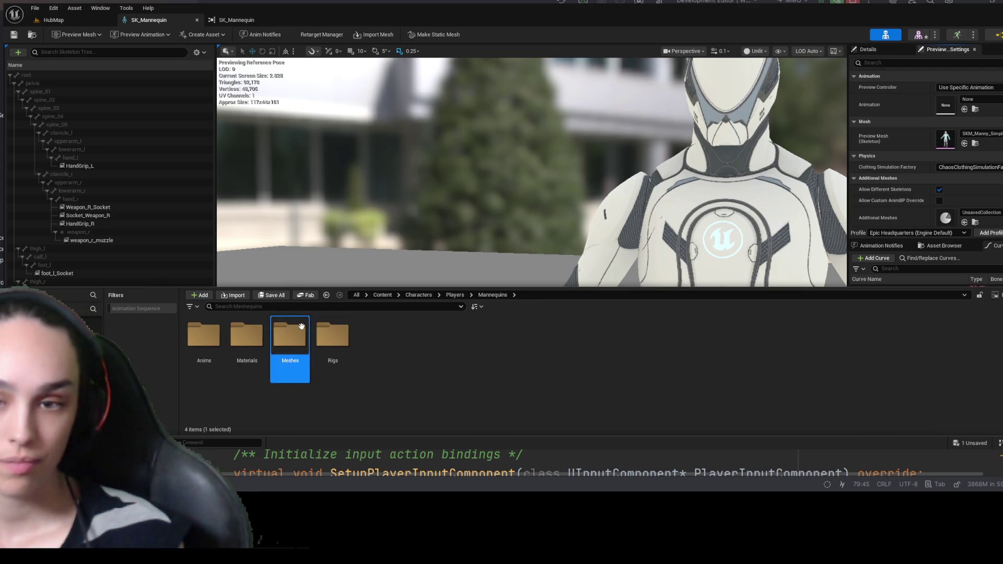
{"action": "double_click", "coordinate": [301, 327]}
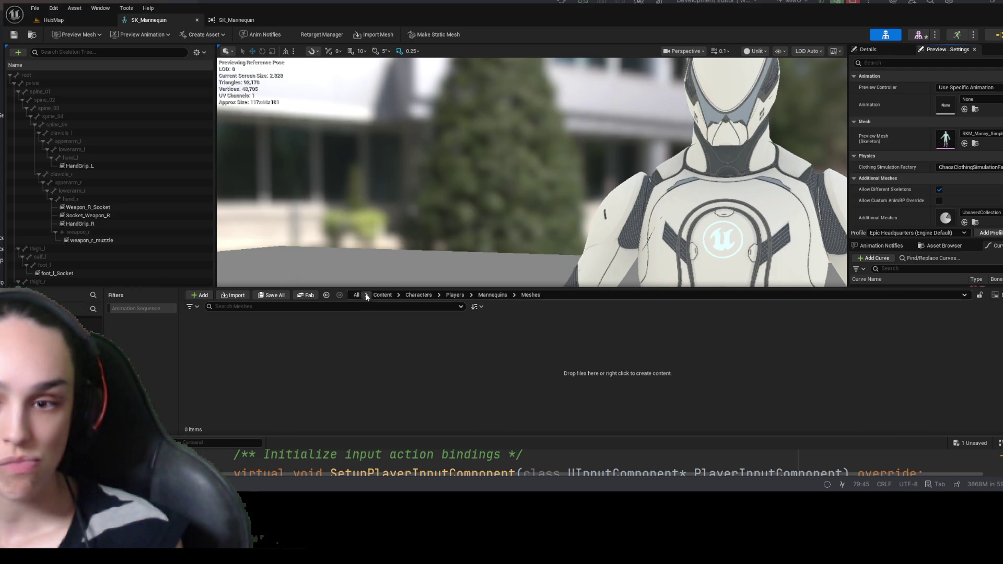
- Search the content for 'sk_man' to locate SK_Mannequin, then clear the search
{"action": "left_click", "coordinate": [382, 294]}
{"action": "left_click", "coordinate": [312, 306]}
{"action": "type", "text": "sk_ma"}
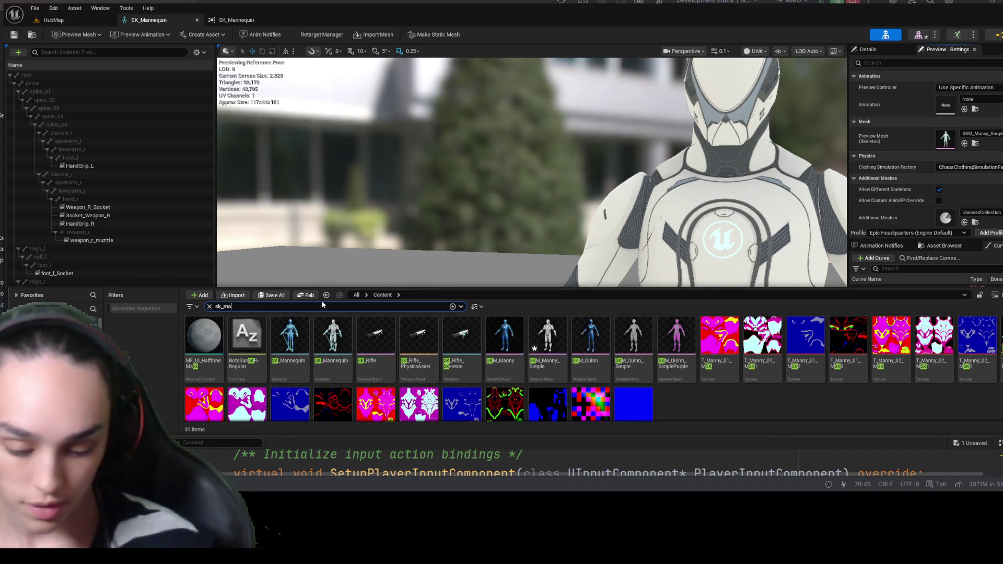
{"action": "type", "text": "n"}
{"action": "left_click", "coordinate": [250, 337]}
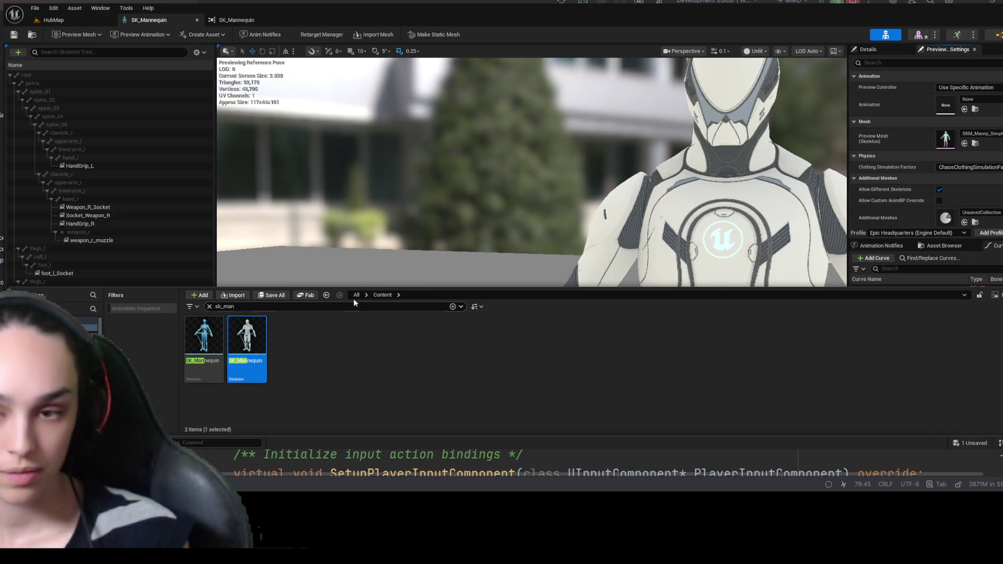
{"action": "left_click", "coordinate": [209, 306]}
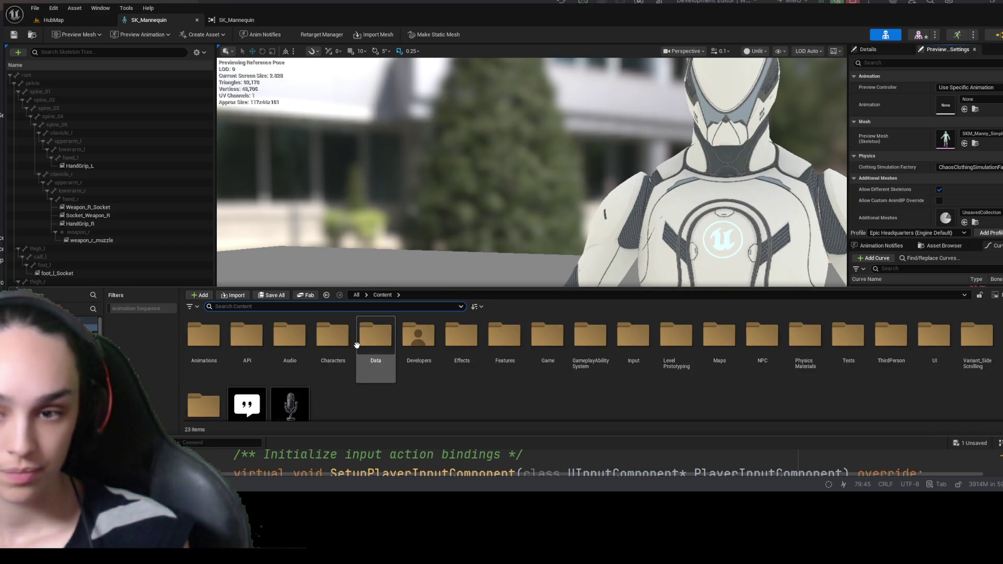
- Open Characters > Mannequins and step forward into its Meshes folder
{"action": "double_click", "coordinate": [334, 342]}
{"action": "double_click", "coordinate": [295, 345]}
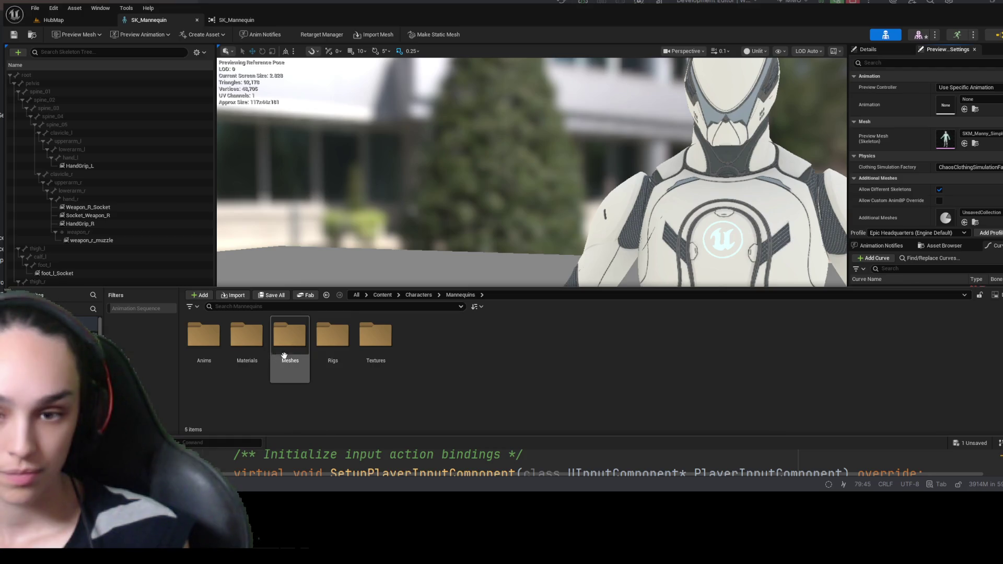
{"action": "left_click", "coordinate": [410, 297]}
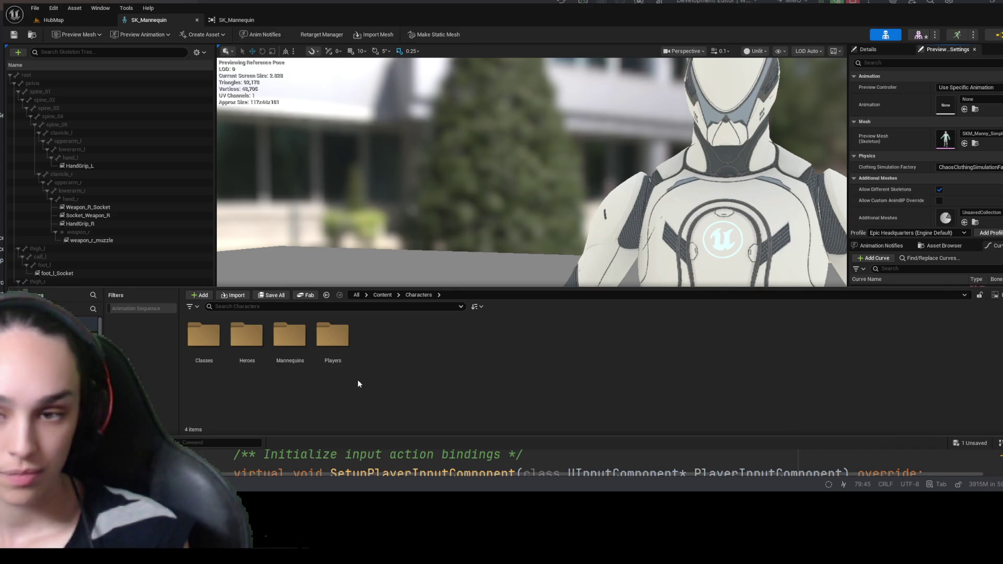
{"action": "double_click", "coordinate": [287, 344]}
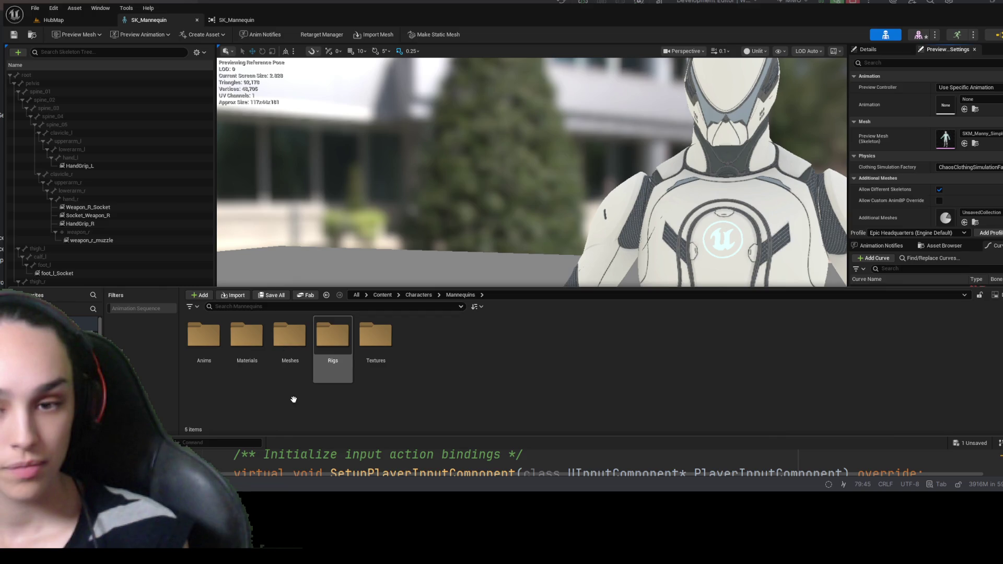
{"action": "key", "text": "alt+Right"}
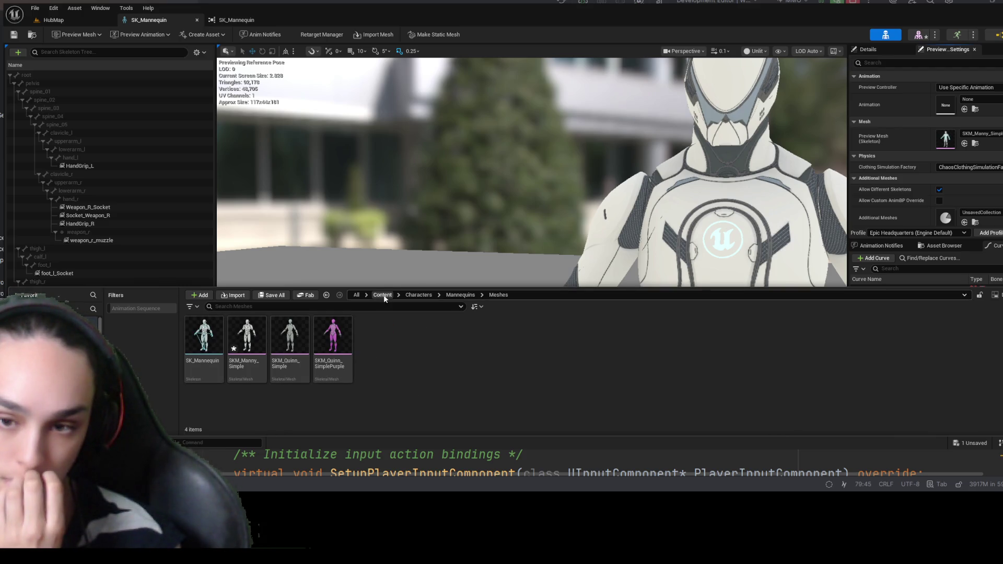
- Navigate Content > Characters > Players > Mannequins > Meshes, then close the Content Drawer
{"action": "left_click", "coordinate": [383, 296]}
{"action": "double_click", "coordinate": [332, 342]}
{"action": "double_click", "coordinate": [328, 345]}
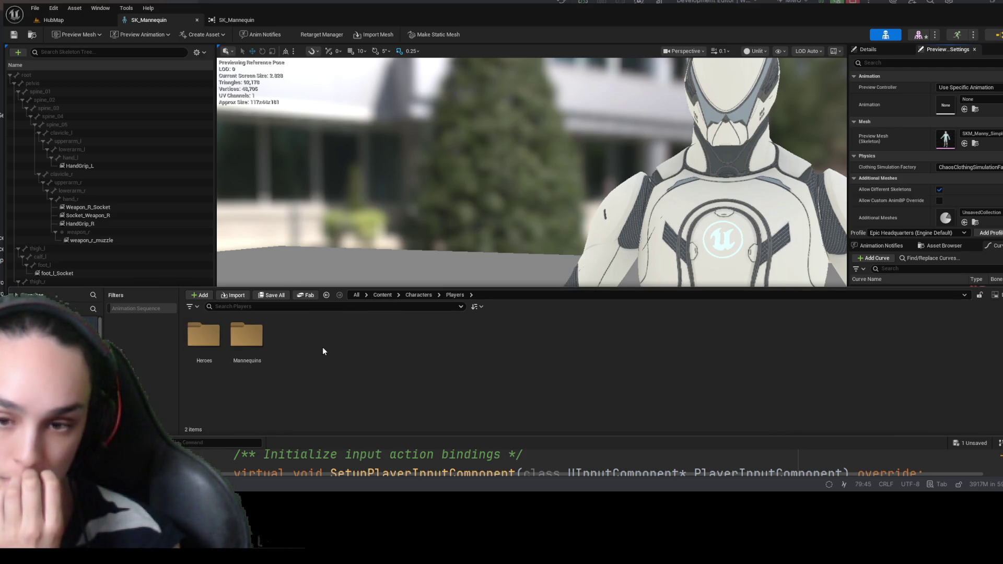
{"action": "double_click", "coordinate": [246, 339]}
{"action": "double_click", "coordinate": [292, 348]}
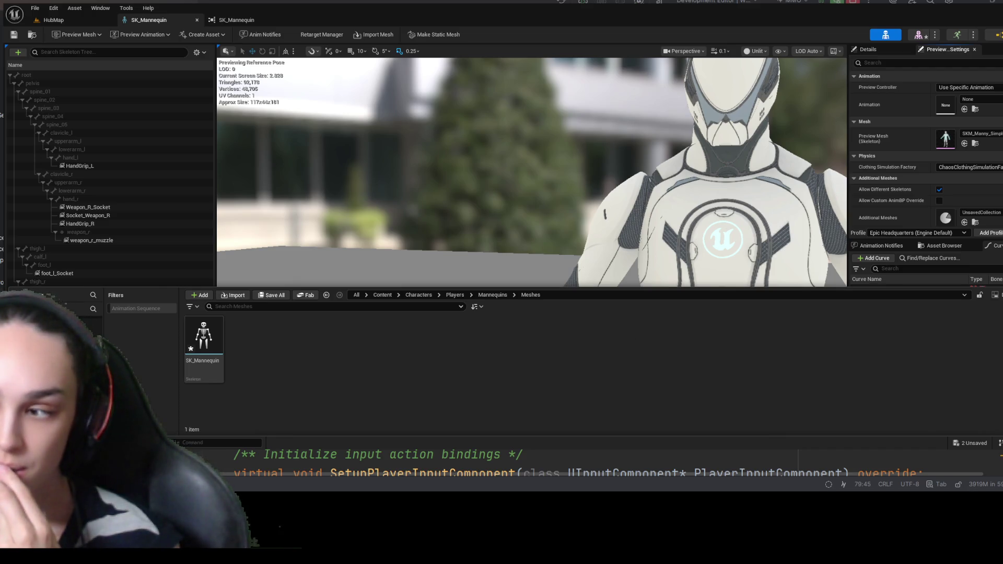
{"action": "key", "text": "ctrl+space"}
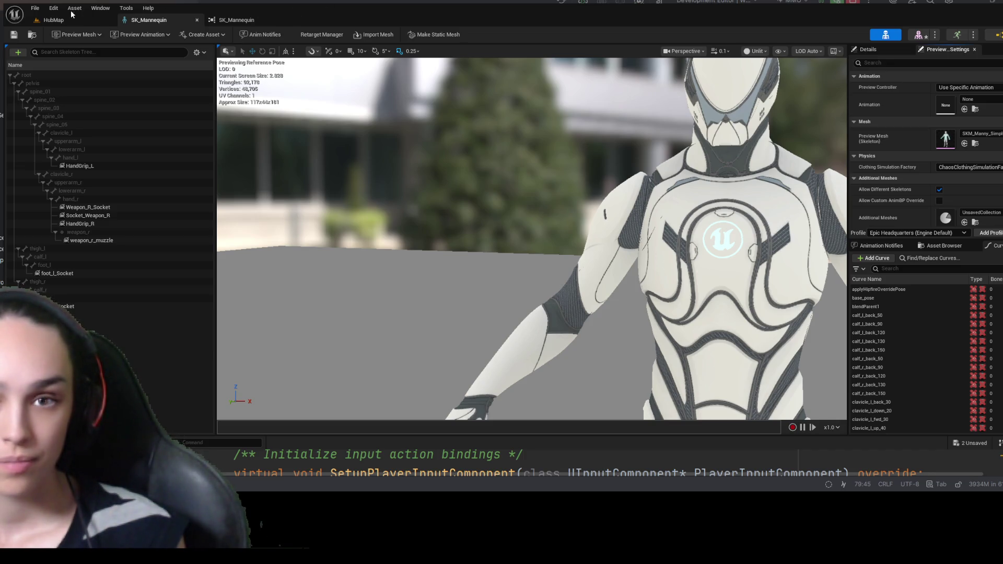
- Save and review the Asset Check warnings, switching between the log and HubMap
{"action": "key", "text": "ctrl+s"}
{"action": "left_click", "coordinate": [321, 39]}
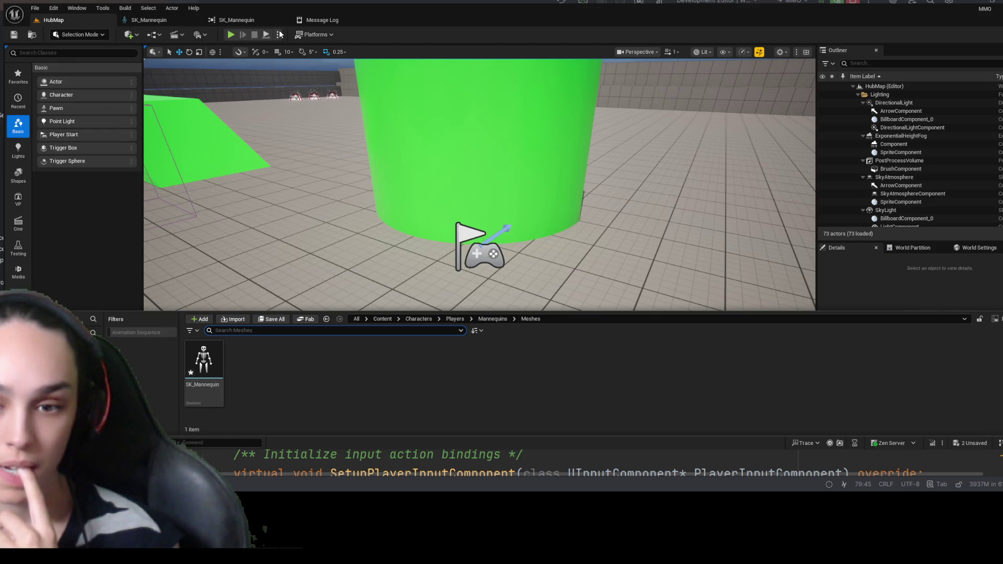
{"action": "left_click", "coordinate": [320, 21]}
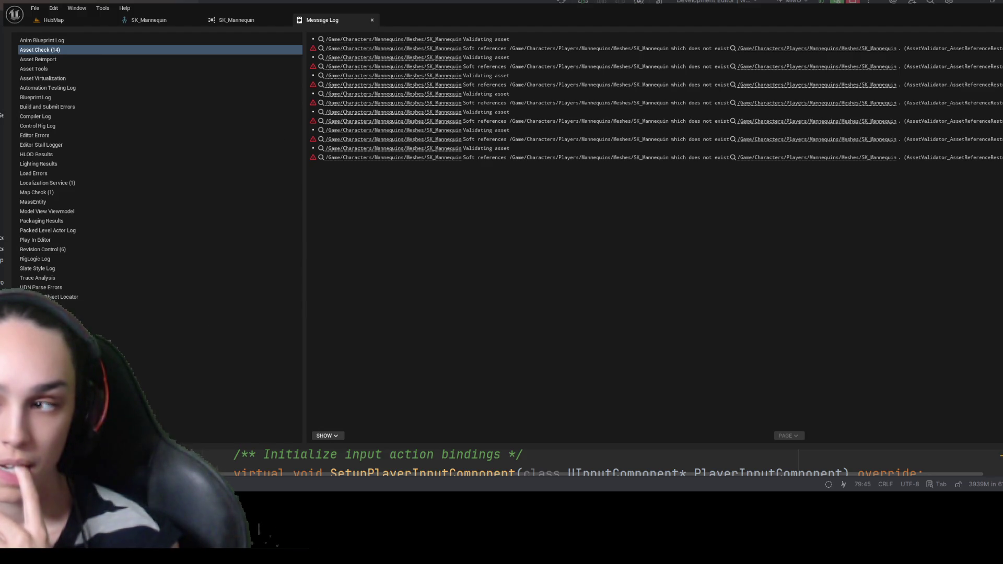
{"action": "left_click", "coordinate": [88, 20]}
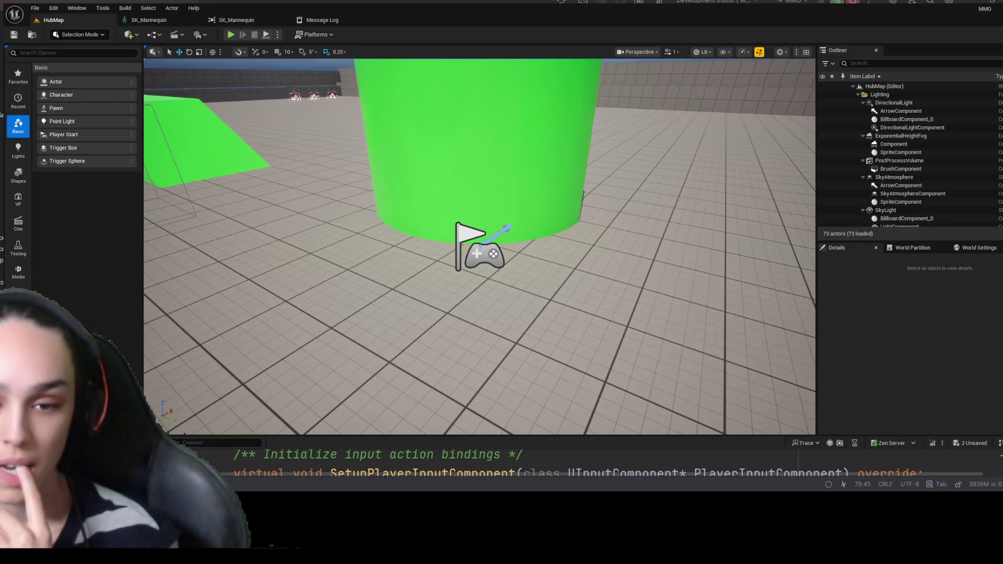
{"action": "key", "text": "ctrl+space"}
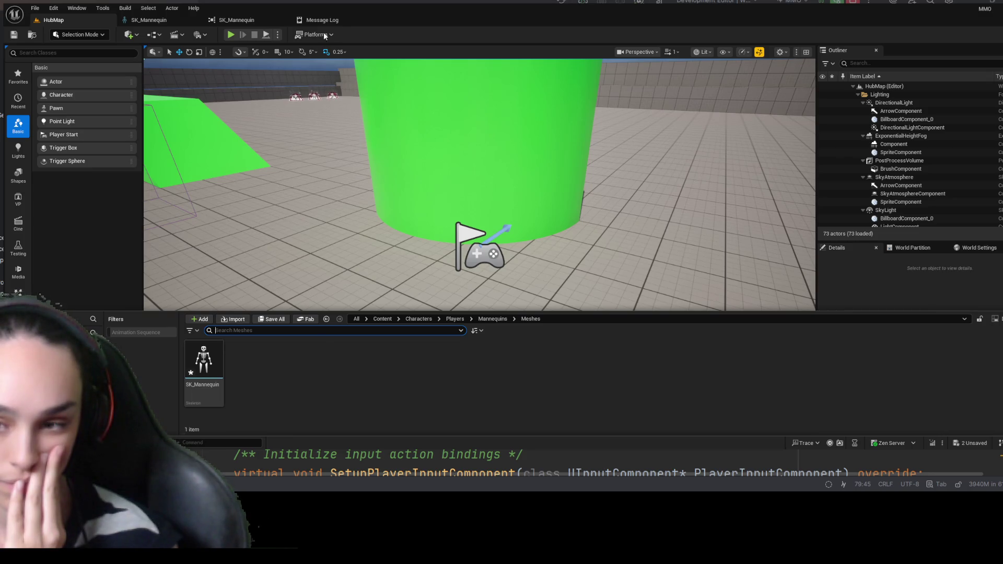
{"action": "left_click", "coordinate": [316, 20]}
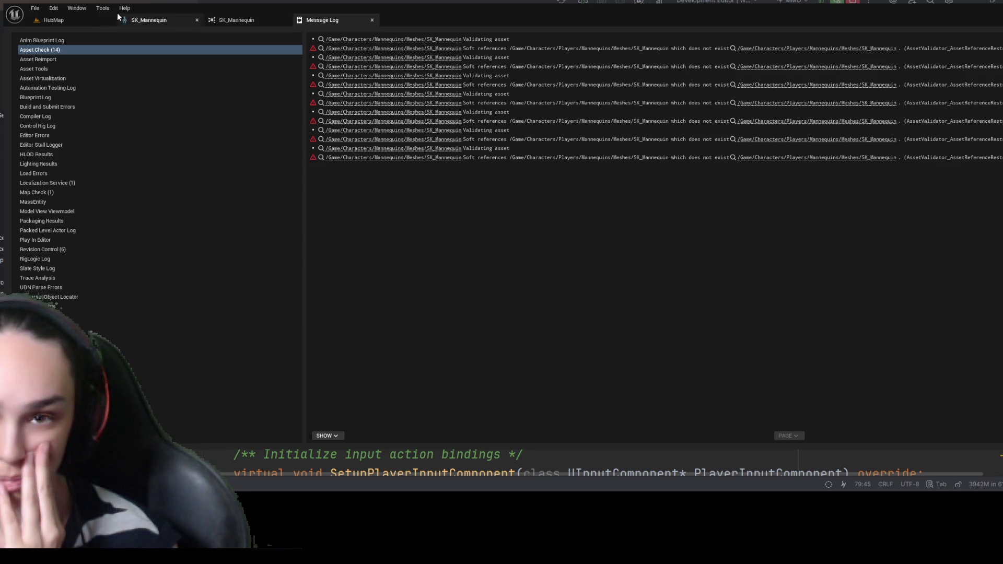
{"action": "left_click", "coordinate": [70, 20]}
- Check SK_Mannequin's validation warnings, close the duplicate skeleton editor tab, and switch to Rider
{"action": "key", "text": "ctrl+space"}
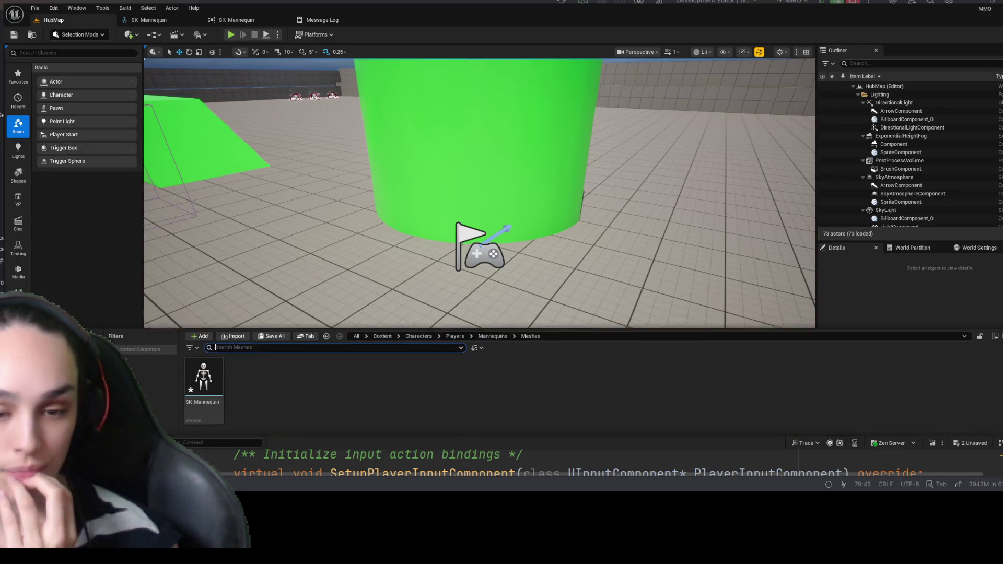
{"action": "left_click", "coordinate": [12, 35]}
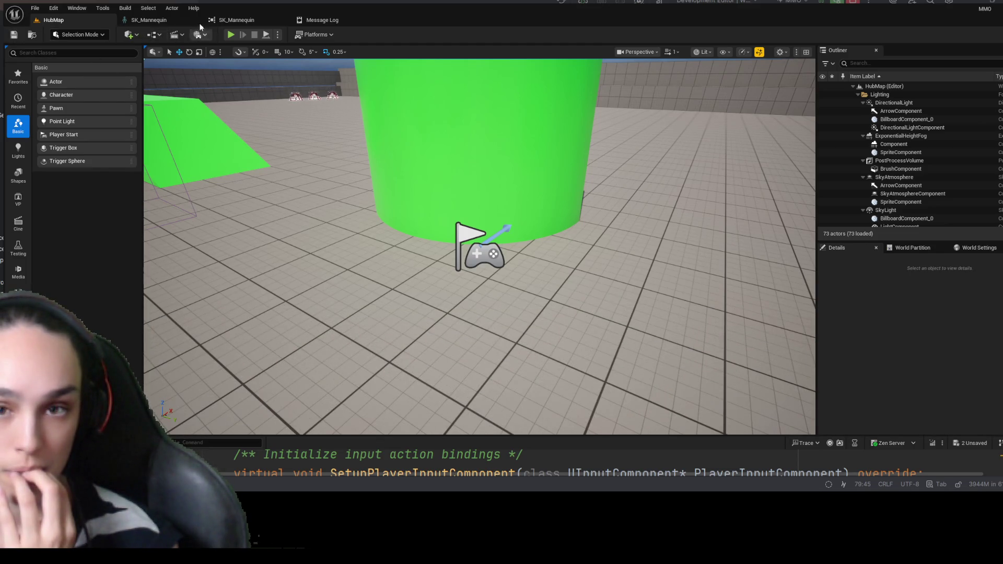
{"action": "left_click", "coordinate": [149, 20]}
{"action": "left_click", "coordinate": [9, 36]}
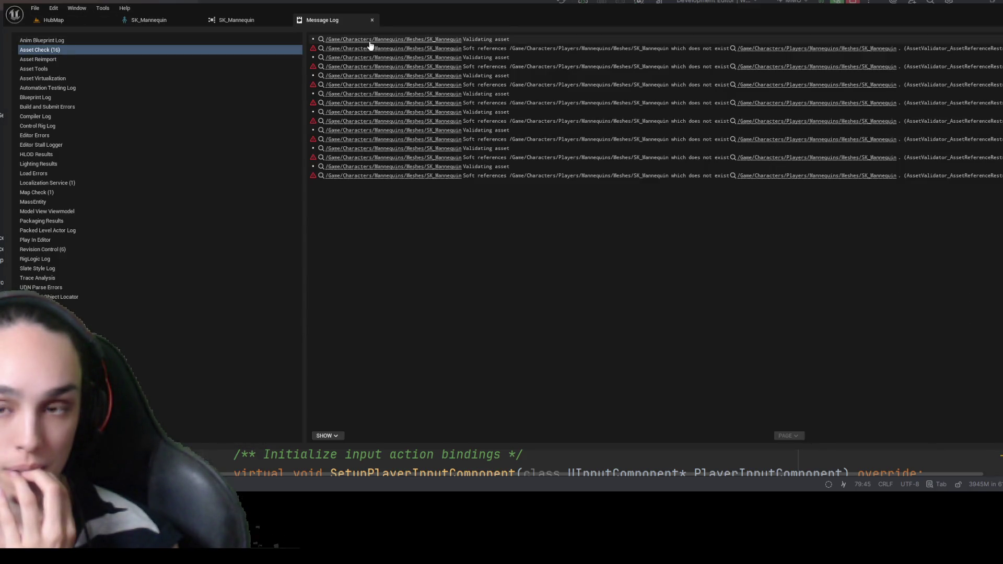
{"action": "left_click", "coordinate": [196, 20]}
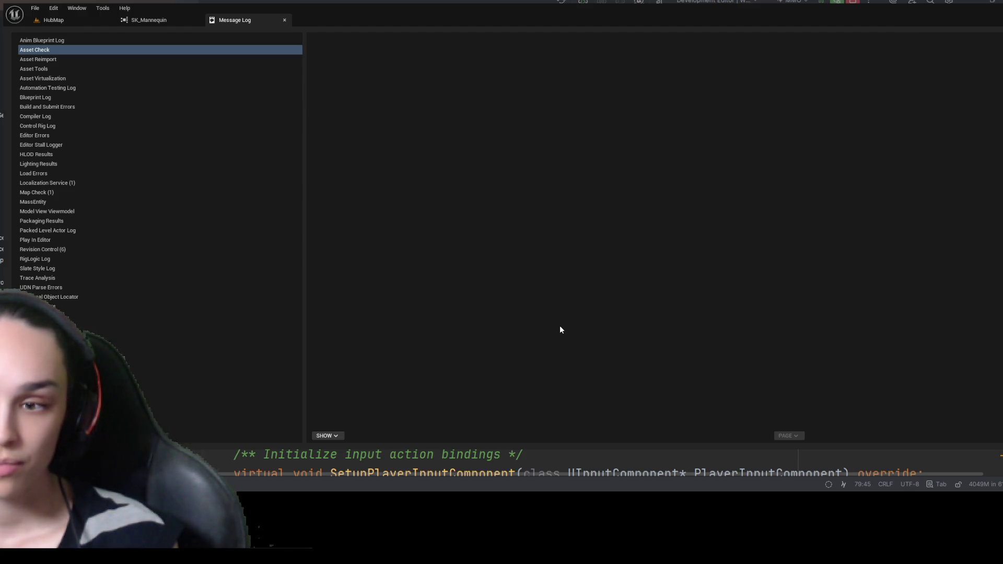
{"action": "key", "text": "alt+Tab"}
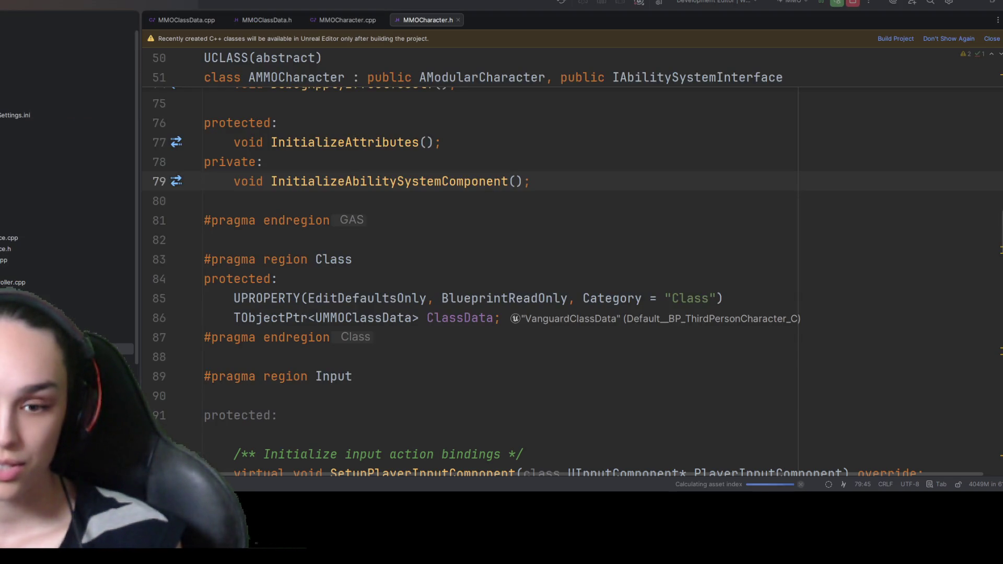
- Read the MMOCharacter.h class declarations around line 75, then return to Unreal
{"action": "left_click", "coordinate": [235, 103]}
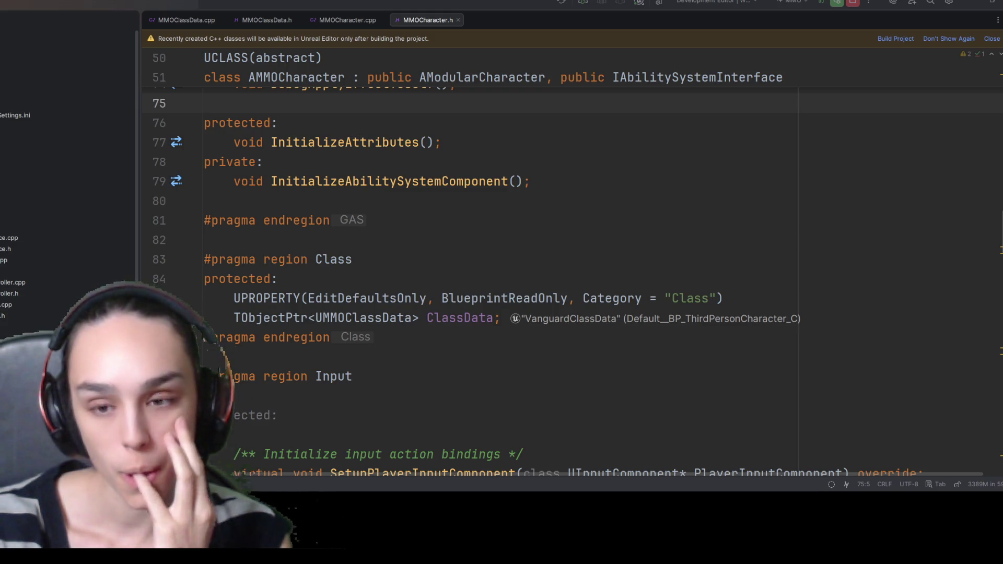
{"action": "key", "text": "alt+Tab"}
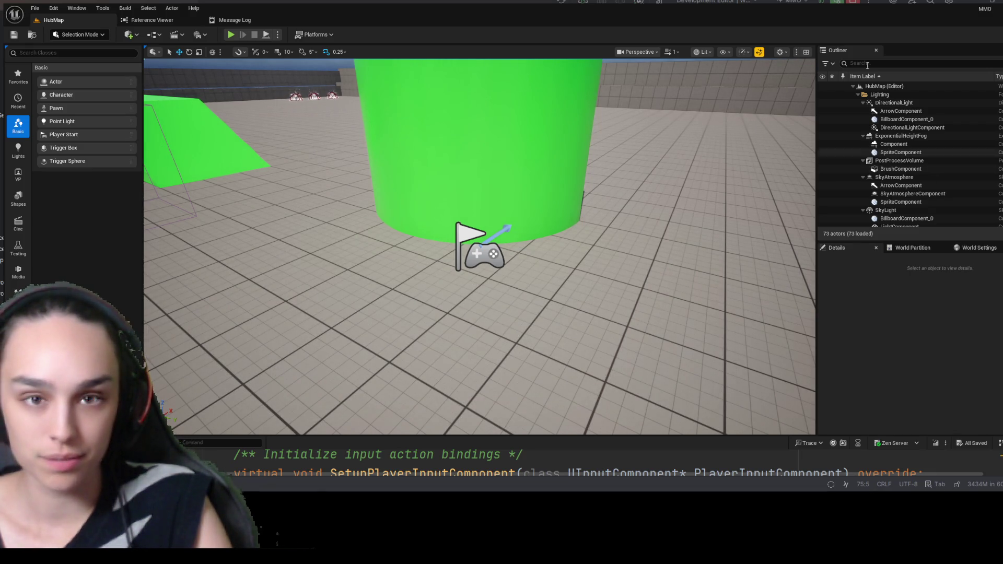
- Browse to ThirdPerson > Blueprints and open BP_ThirdPersonCharacter
{"action": "key", "text": "ctrl+space"}
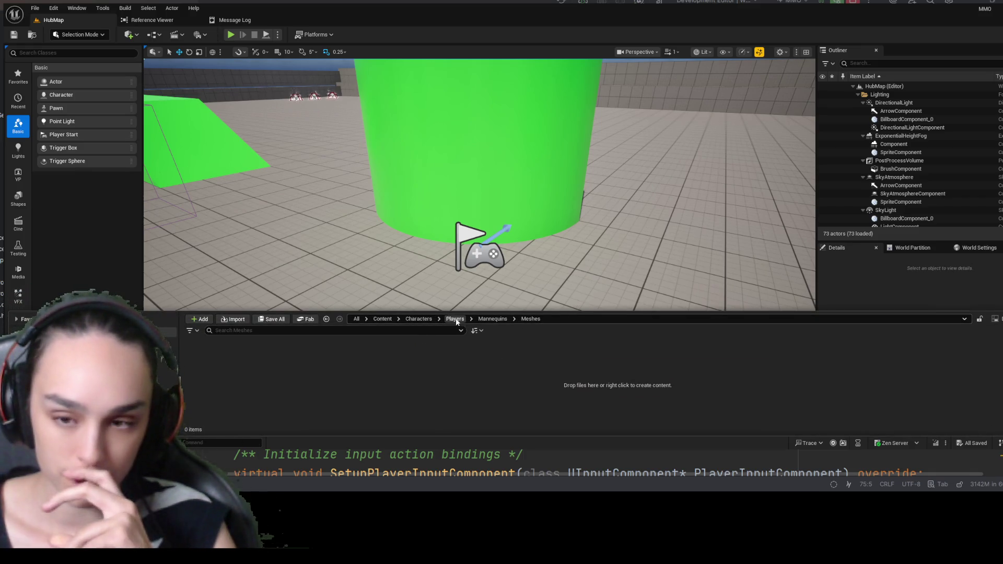
{"action": "left_click", "coordinate": [420, 318]}
{"action": "left_click", "coordinate": [390, 318]}
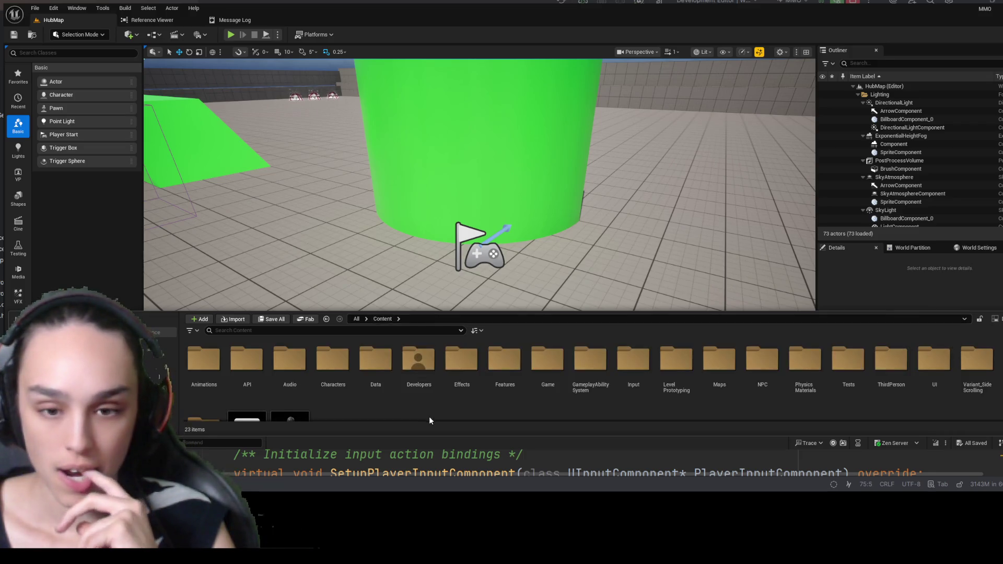
{"action": "left_click", "coordinate": [903, 375]}
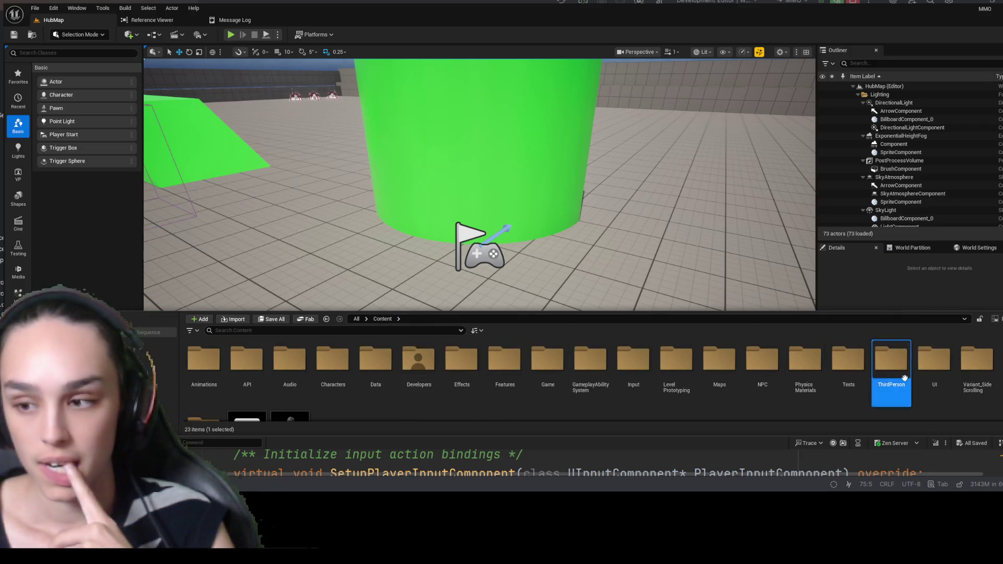
{"action": "double_click", "coordinate": [904, 376]}
{"action": "double_click", "coordinate": [204, 361]}
{"action": "left_click", "coordinate": [205, 370]}
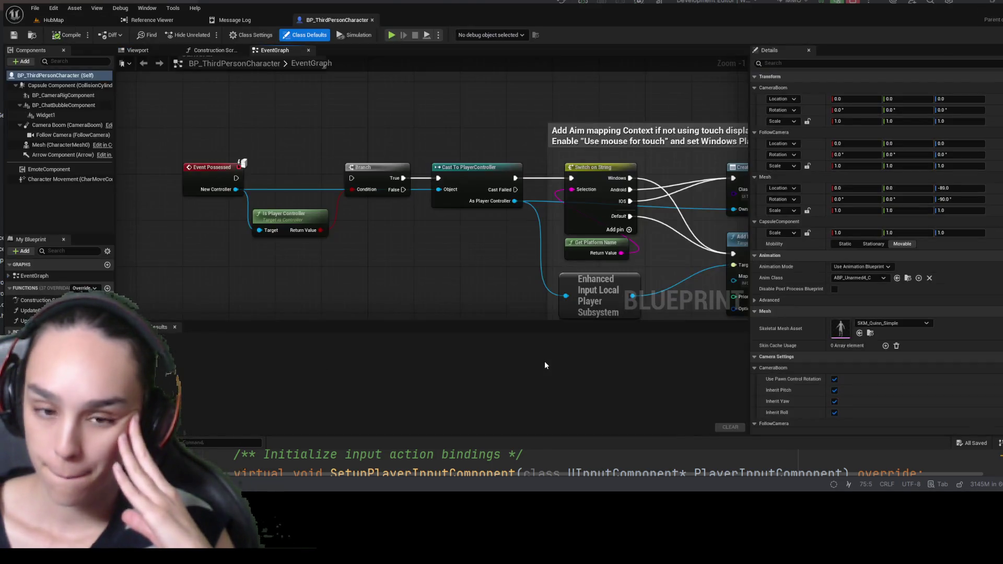
- Open the SKM_Quinn_Simple mesh and from it the SK_Mannequin skeleton editor
{"action": "left_click", "coordinate": [870, 332]}
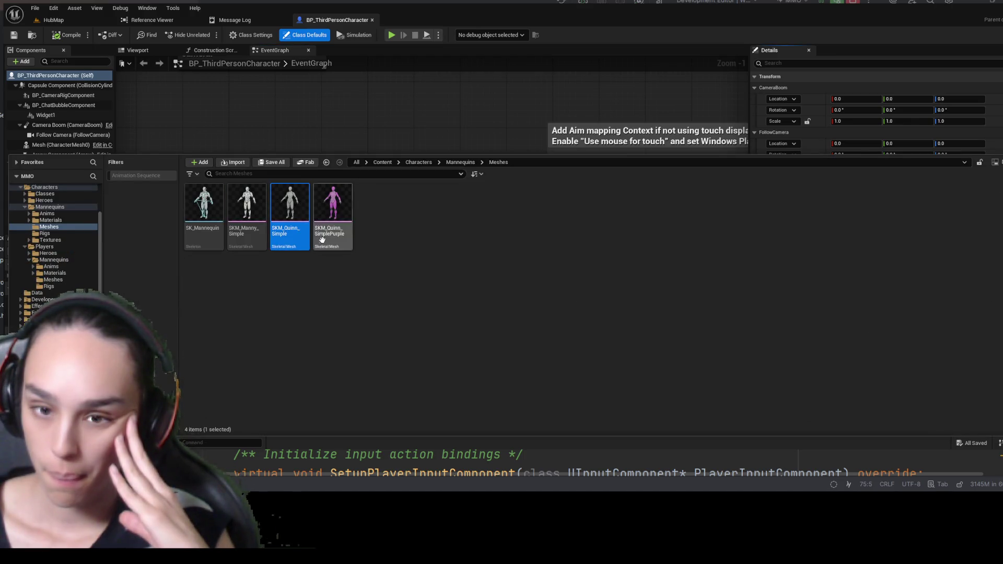
{"action": "double_click", "coordinate": [296, 207]}
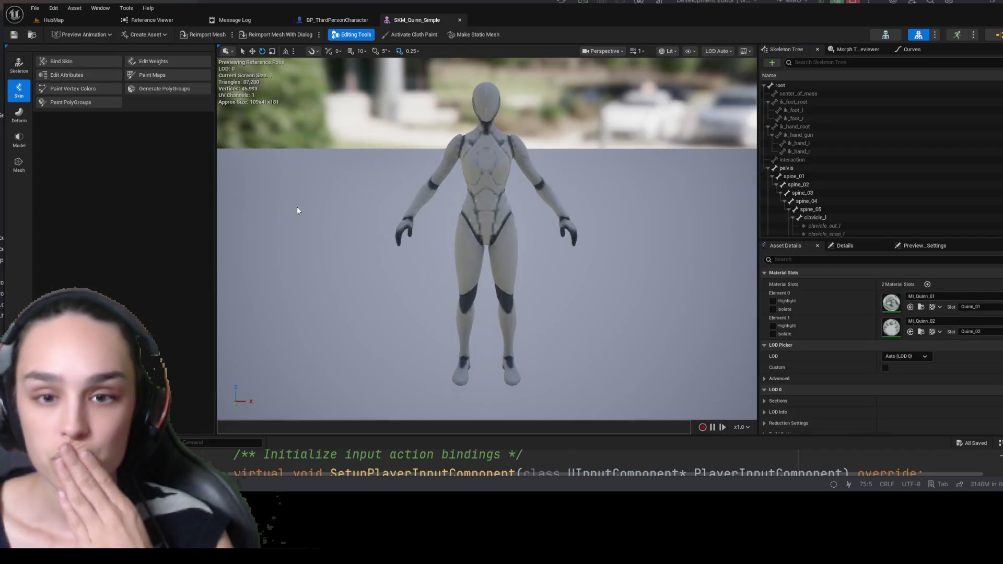
{"action": "left_click", "coordinate": [891, 35]}
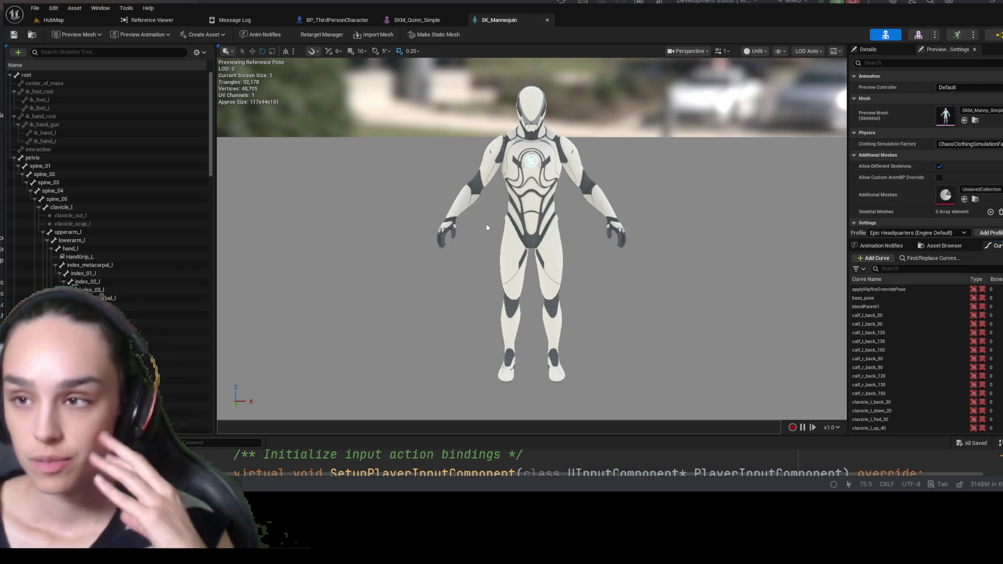
- Scroll the Skeleton Tree and search its bones for 'hand'
{"action": "scroll", "coordinate": [128, 296], "scroll_direction": "down", "scroll_amount": 15}
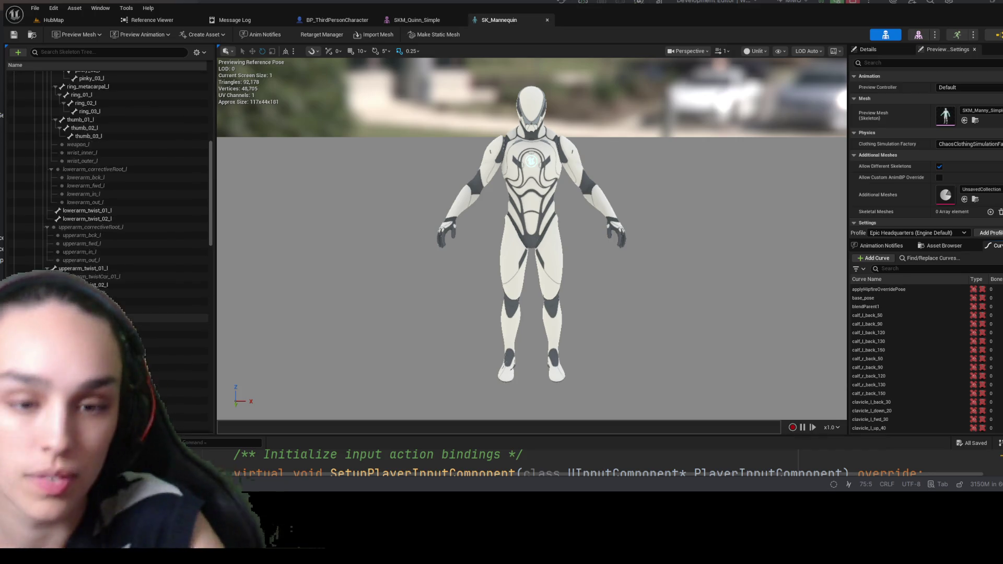
{"action": "scroll", "coordinate": [104, 157], "scroll_direction": "down", "scroll_amount": 5}
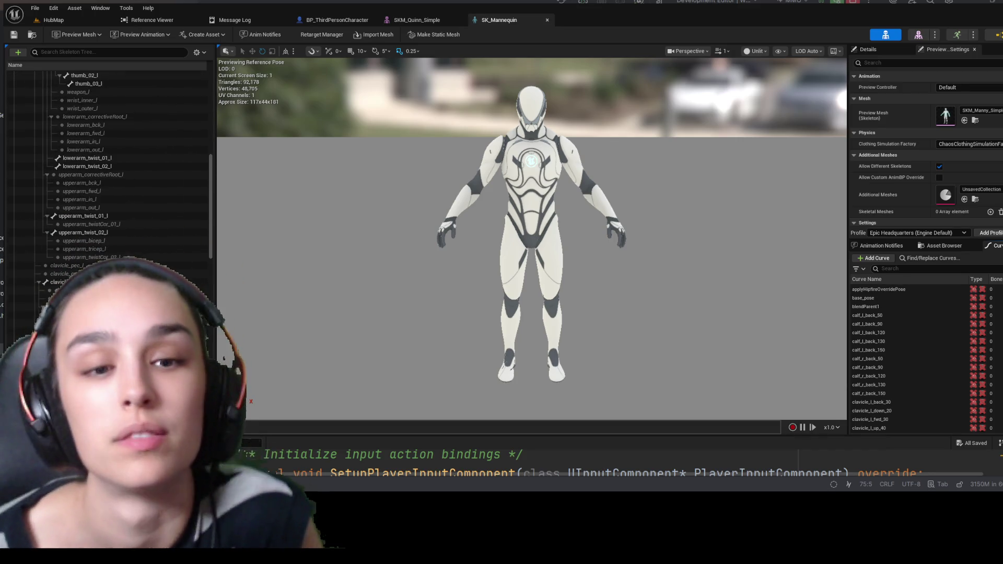
{"action": "scroll", "coordinate": [110, 157], "scroll_direction": "down", "scroll_amount": 10}
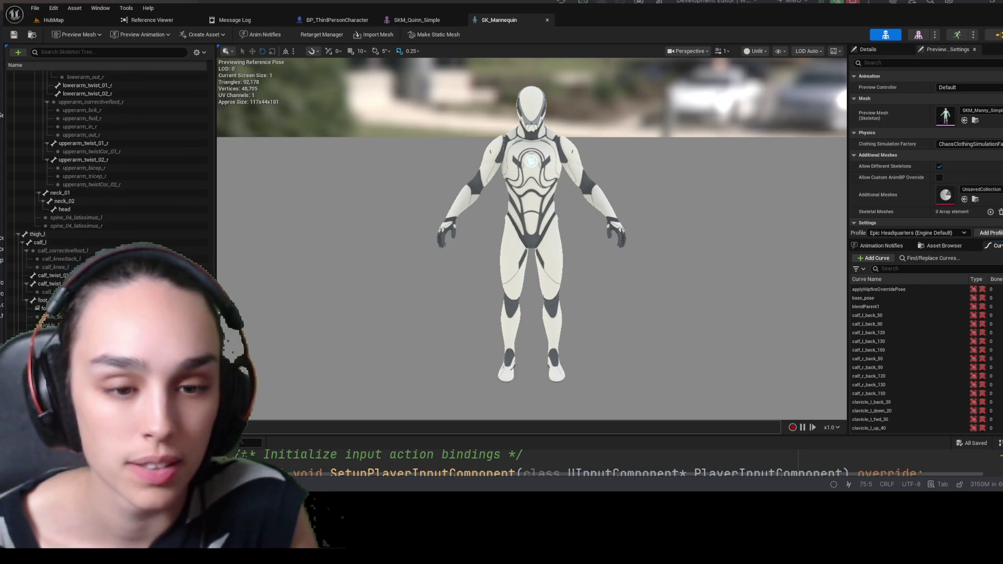
{"action": "scroll", "coordinate": [105, 156], "scroll_direction": "up", "scroll_amount": 10}
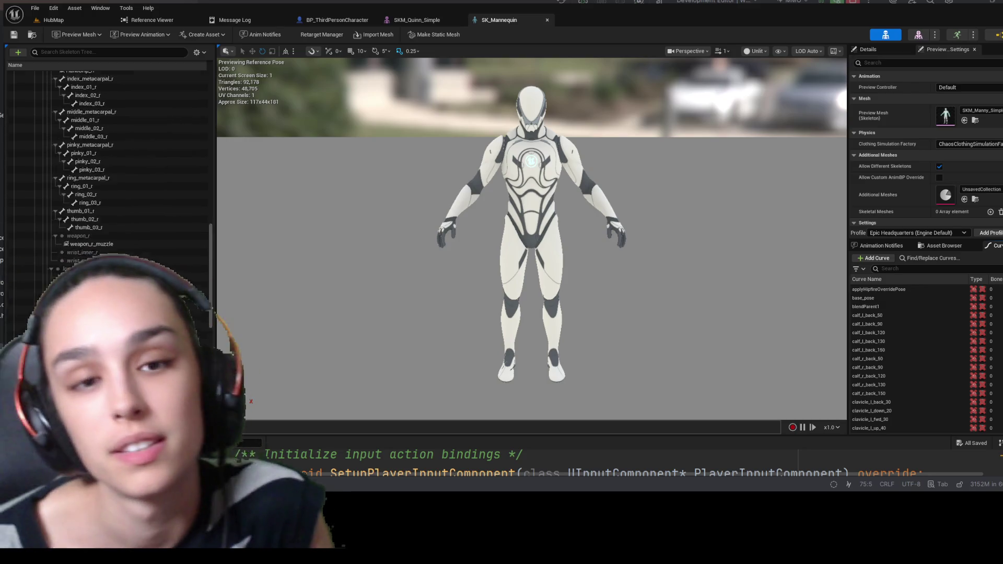
{"action": "scroll", "coordinate": [116, 244], "scroll_direction": "up", "scroll_amount": 3}
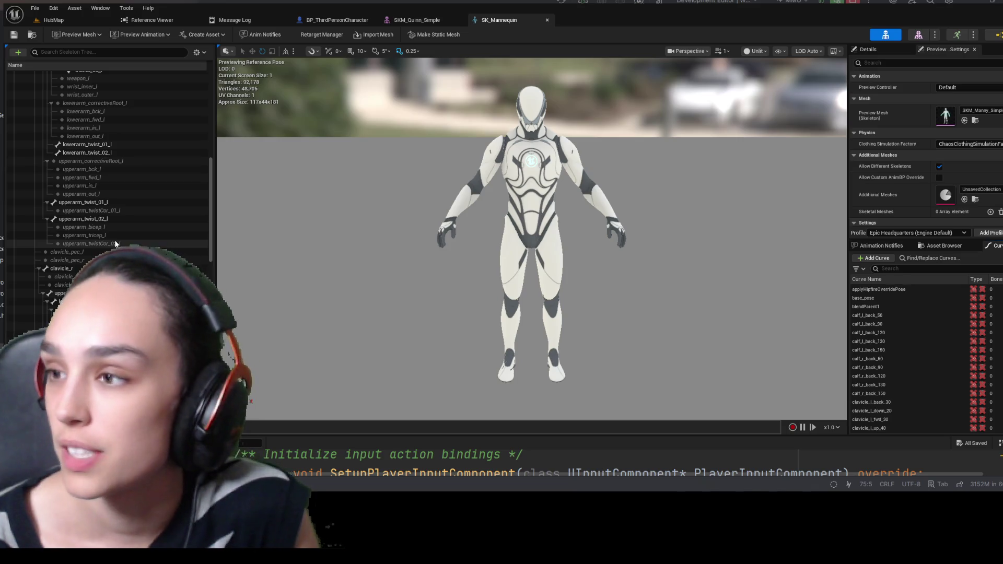
{"action": "scroll", "coordinate": [116, 243], "scroll_direction": "up", "scroll_amount": 3}
{"action": "left_click", "coordinate": [99, 51]}
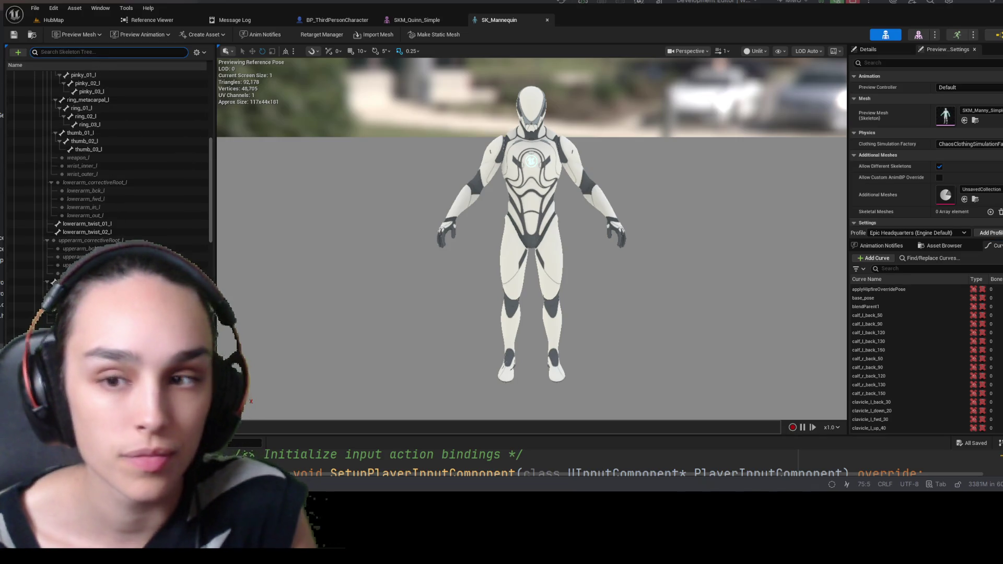
{"action": "type", "text": "hand"}
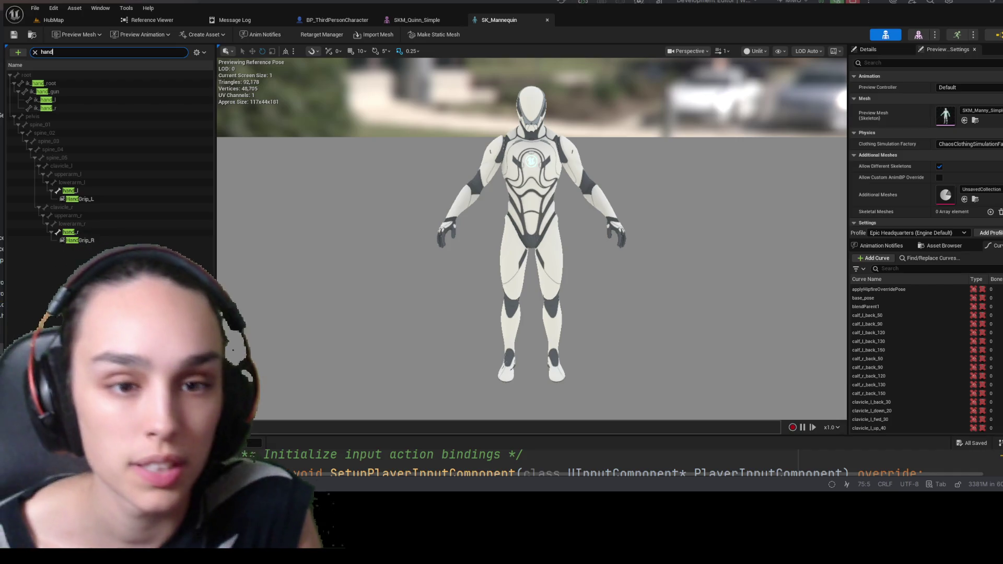
- Select the hand_r bone, try a rifle preview on it, then undo
{"action": "left_click", "coordinate": [16, 232]}
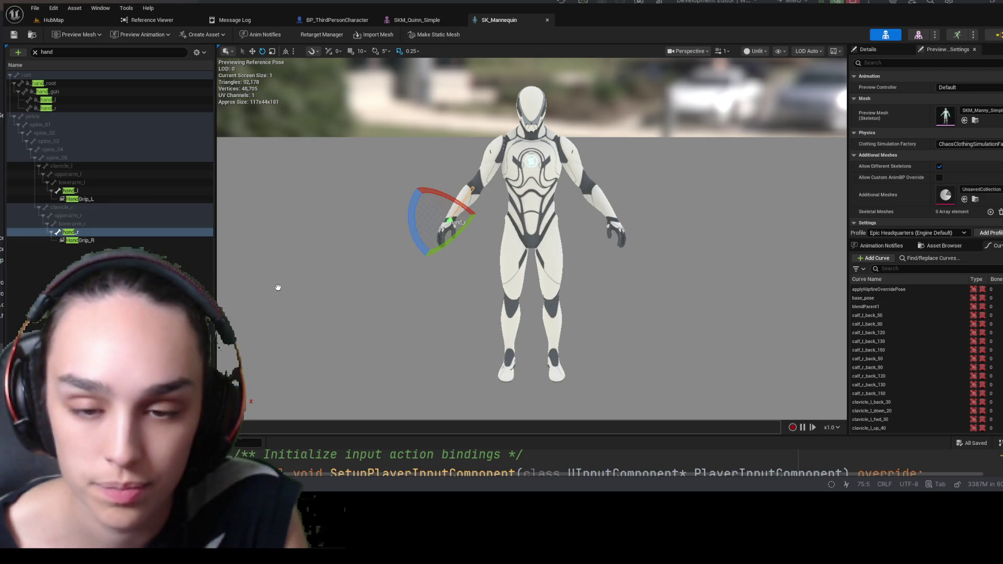
{"action": "left_click_drag", "start_coordinate": [325, 281], "coordinate": [325, 281]}
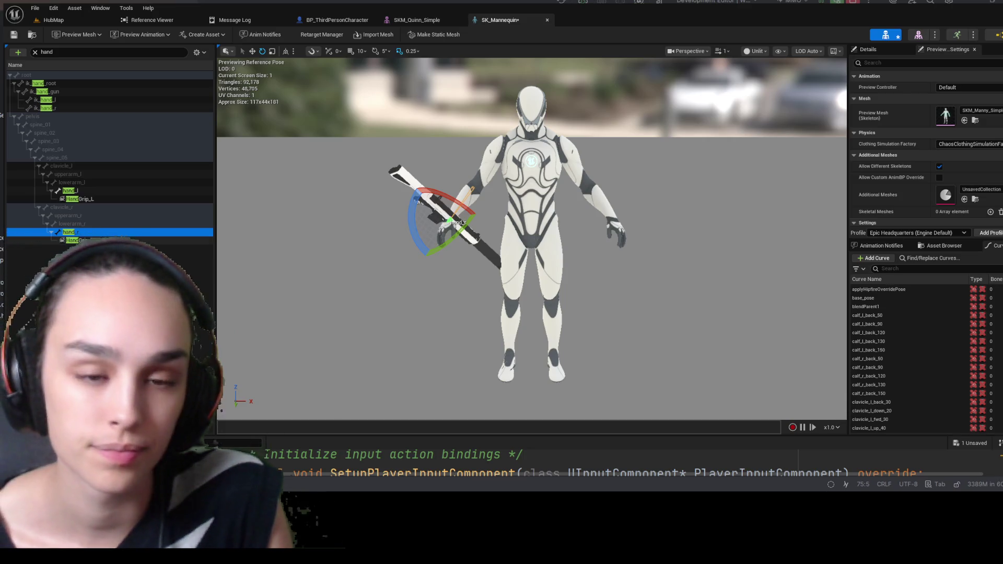
{"action": "key", "text": "ctrl+z"}
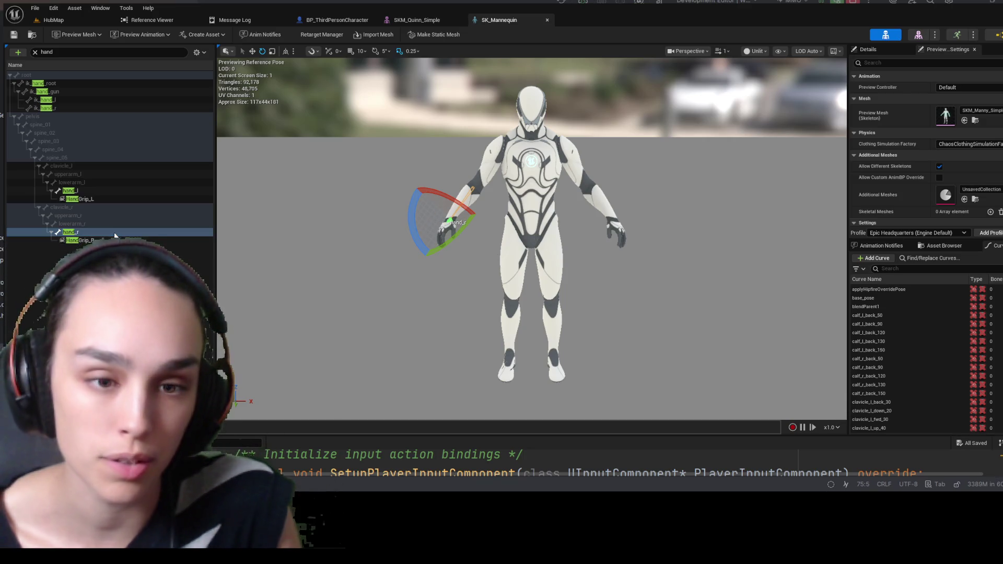
- Add a socket to hand_r named Weapon_Socket_R and preview the rifle mesh on it
{"action": "left_click", "coordinate": [89, 240]}
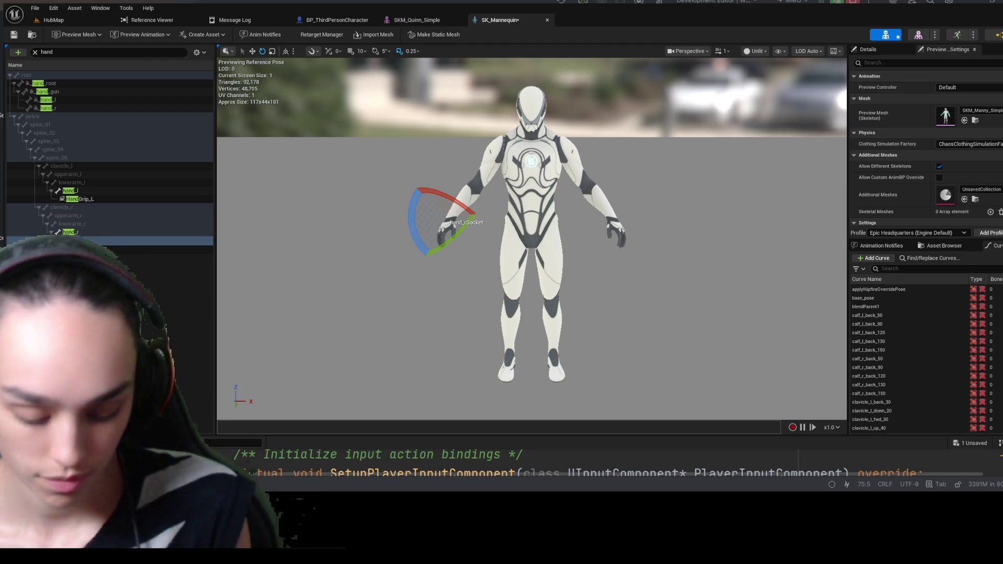
{"action": "type", "text": "mon_Rocket_"}
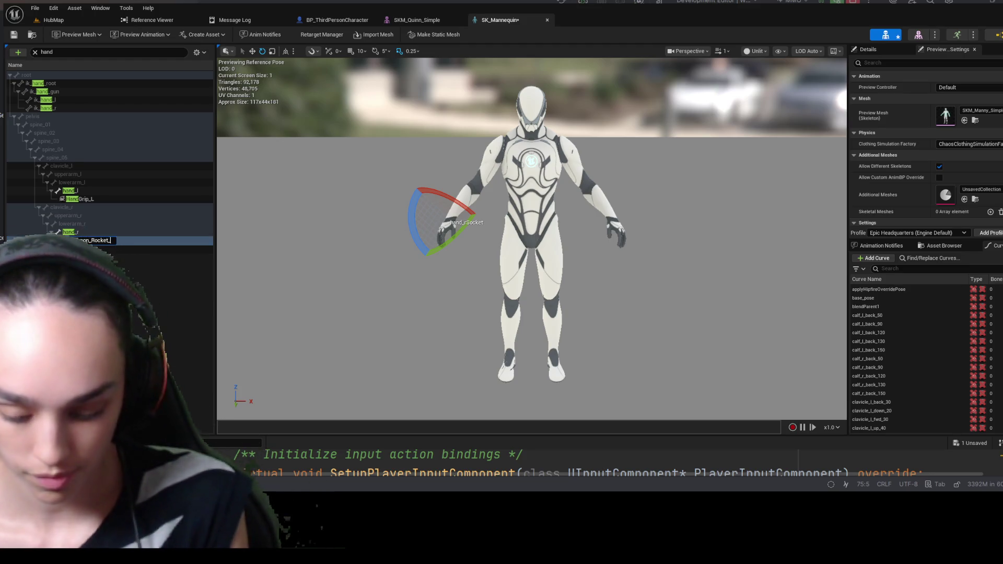
{"action": "key", "text": "Return"}
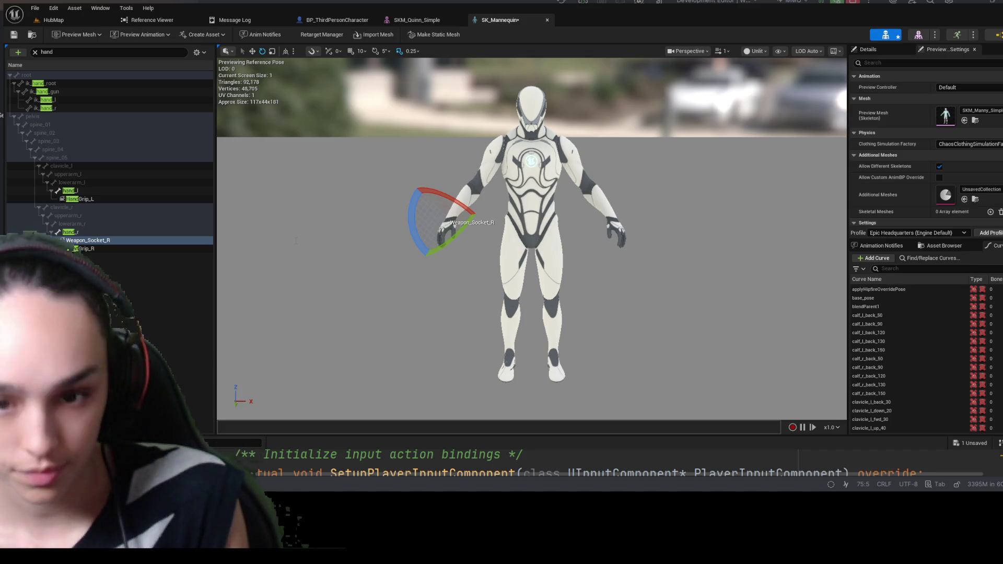
{"action": "left_click", "coordinate": [234, 278]}
{"action": "scroll", "coordinate": [452, 230], "scroll_direction": "up", "scroll_amount": 5}
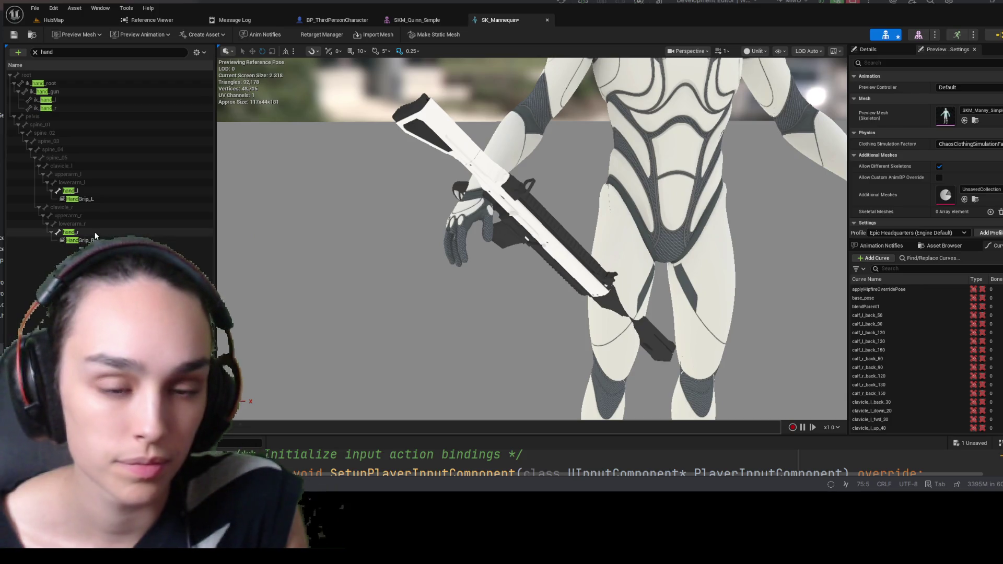
- Clear the 'hand' filter, select hand_r, and set Preview Controller to Use Specific Animation
{"action": "left_click", "coordinate": [69, 231]}
{"action": "left_click", "coordinate": [35, 52]}
{"action": "left_click_drag", "start_coordinate": [471, 219], "coordinate": [590, 220]}
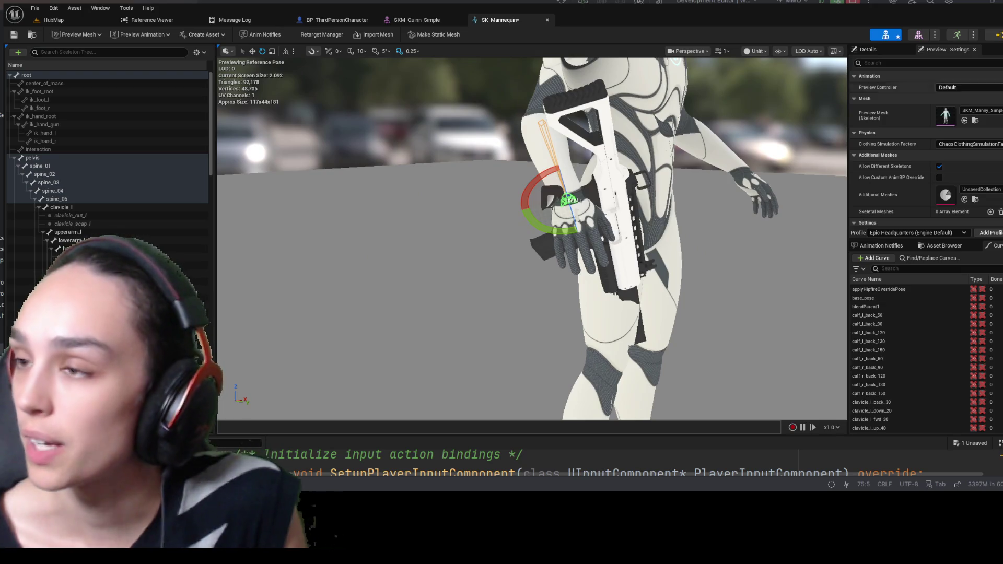
{"action": "left_click", "coordinate": [989, 87]}
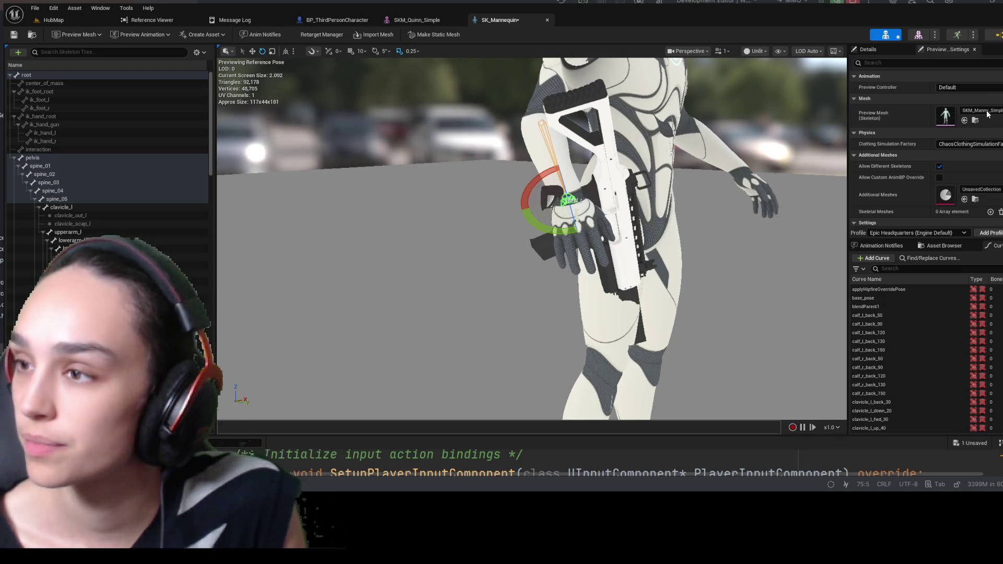
{"action": "left_click", "coordinate": [989, 114]}
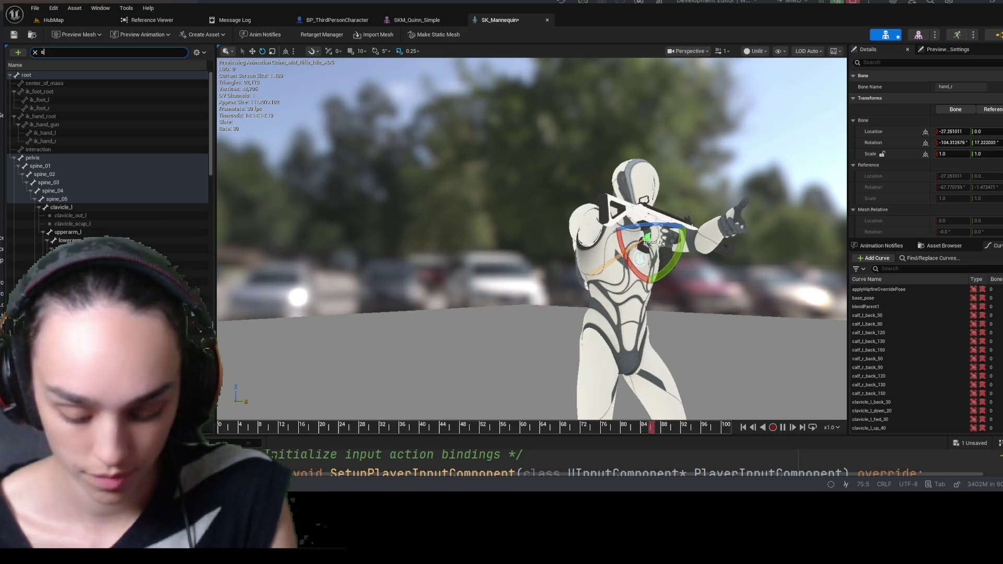
- Filter for 'soc' and compare the Weapon_R_Socket and Weapon_Socket_R sockets in the viewport
{"action": "type", "text": "soc"}
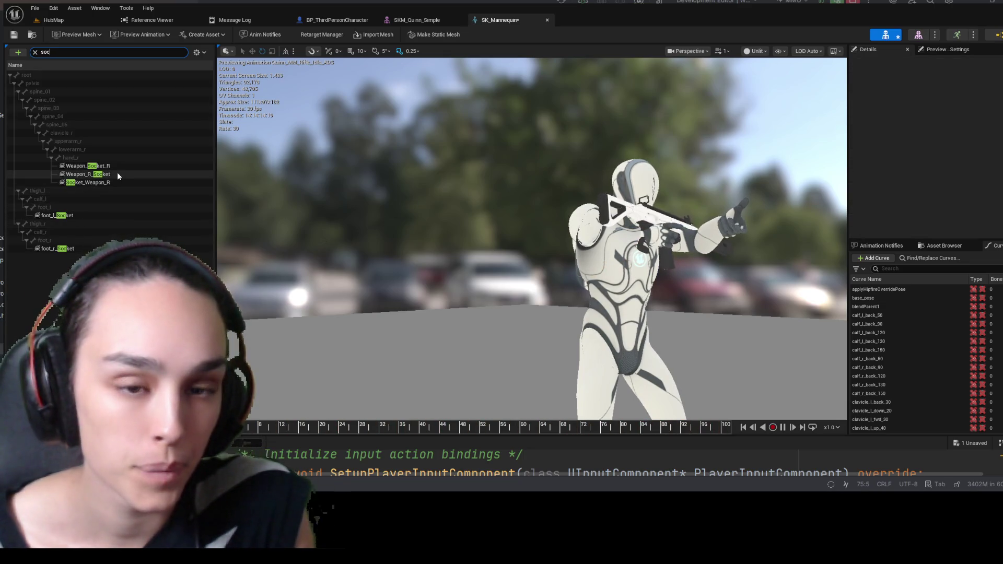
{"action": "left_click", "coordinate": [117, 174]}
{"action": "key", "text": "f"}
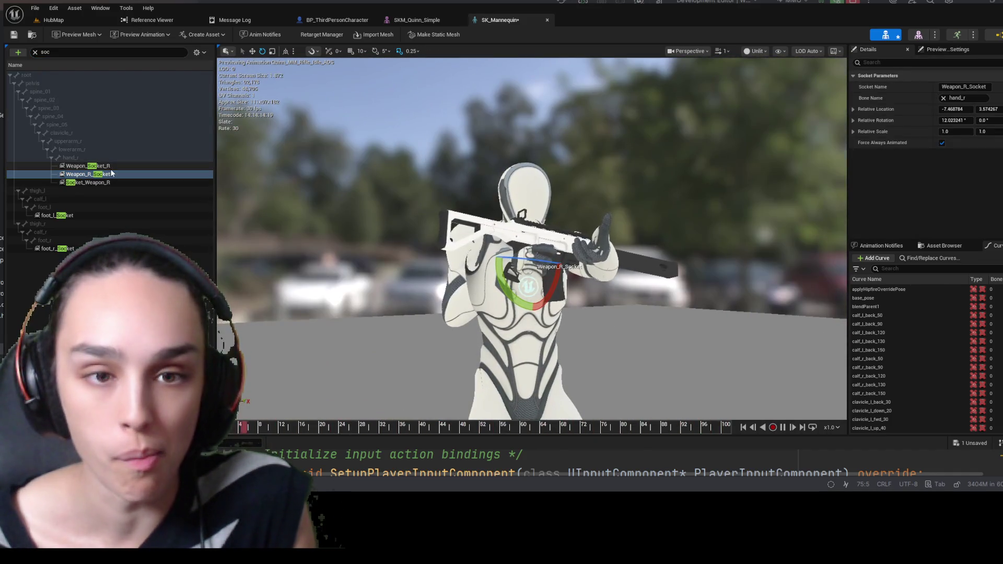
{"action": "left_click", "coordinate": [111, 166]}
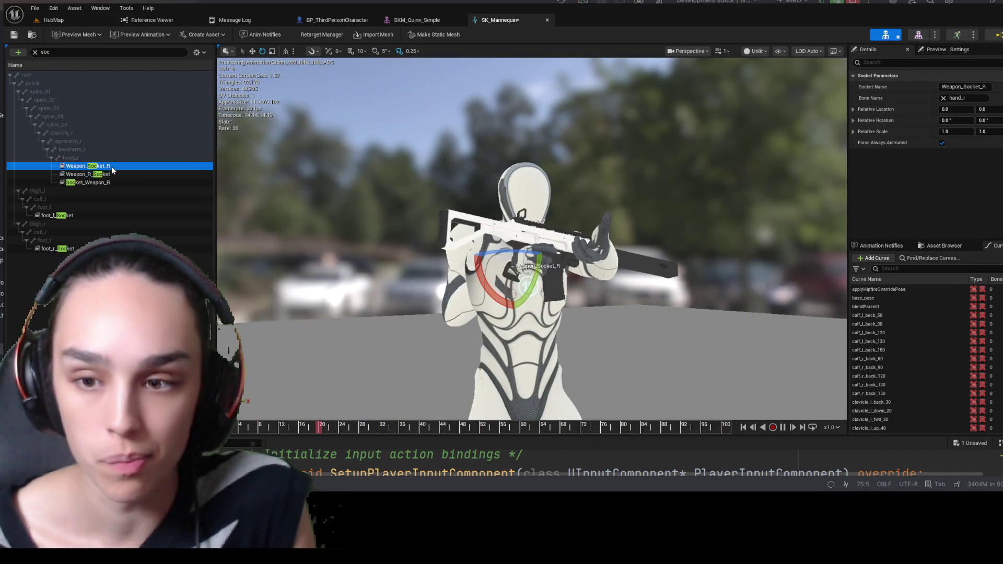
{"action": "left_click", "coordinate": [35, 53]}
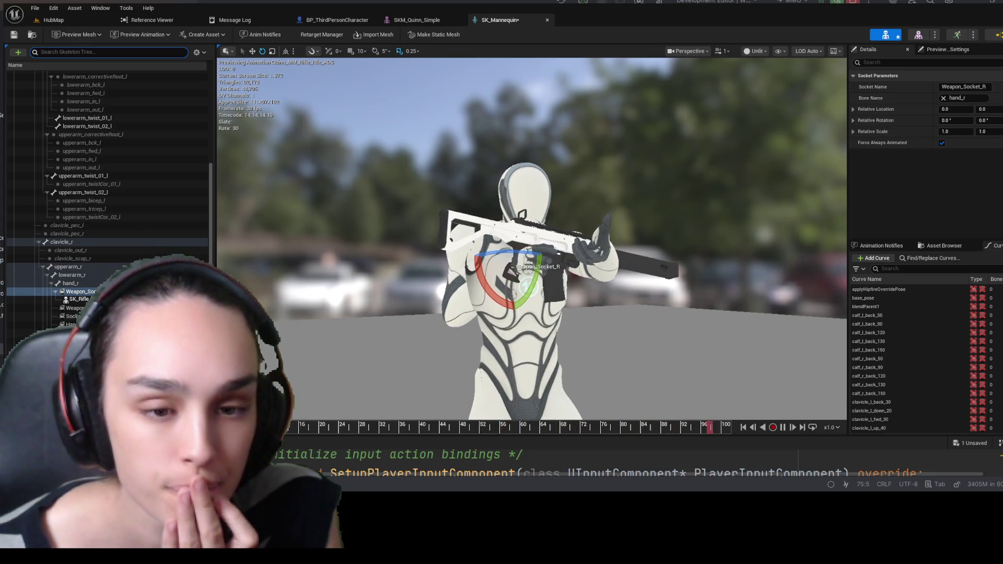
- Delete Weapon_Socket_R, undo the deletion, save the skeleton, and switch to SKM_Quinn_Simple
{"action": "left_click", "coordinate": [78, 291]}
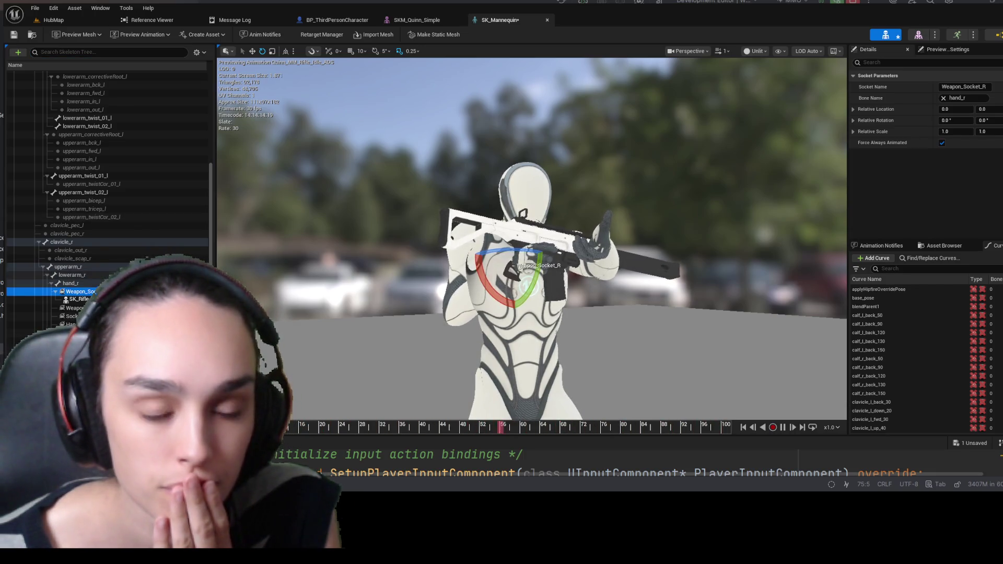
{"action": "key", "text": "Delete"}
{"action": "key", "text": "ctrl+z"}
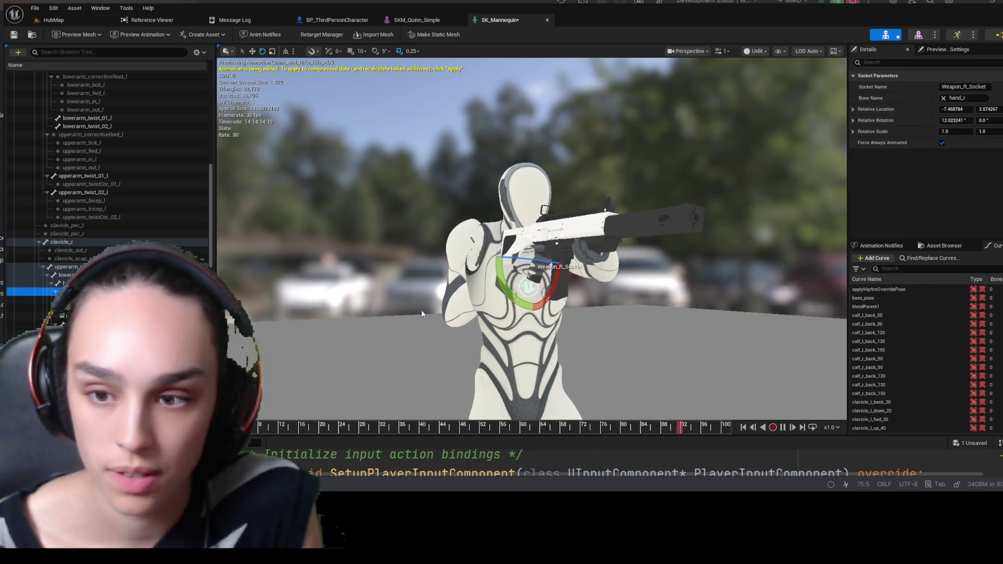
{"action": "scroll", "coordinate": [268, 301], "scroll_direction": "up", "scroll_amount": 10}
{"action": "scroll", "coordinate": [268, 301], "scroll_direction": "down", "scroll_amount": 4}
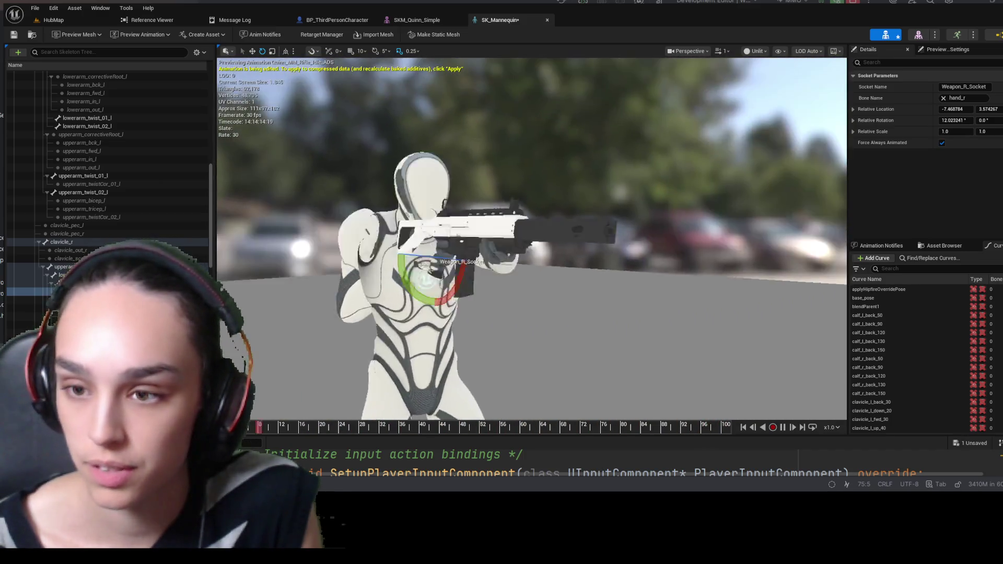
{"action": "key", "text": "ctrl+s"}
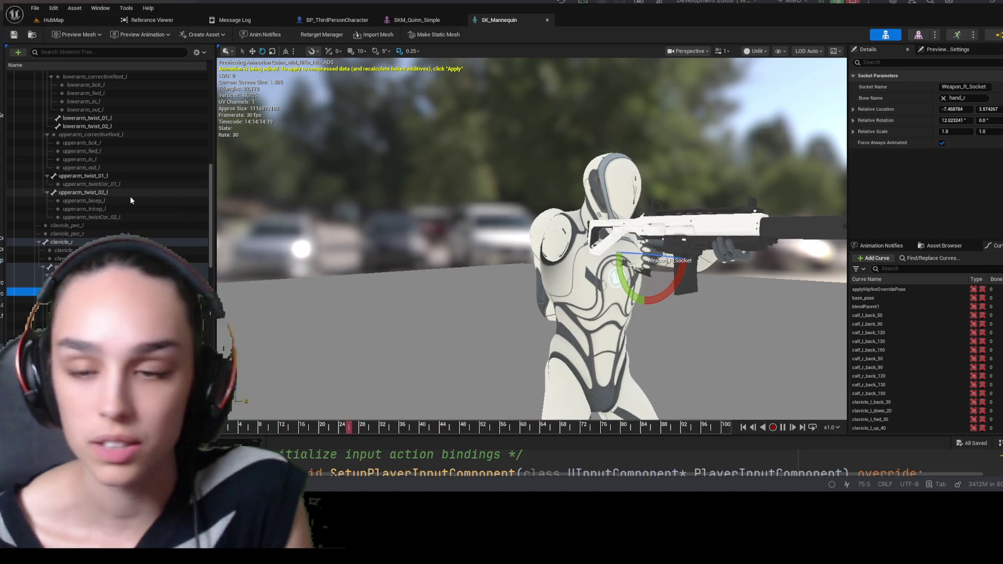
{"action": "mouse_move", "coordinate": [729, 308]}
{"action": "left_mouse_down"}
{"action": "mouse_move", "coordinate": [711, 250]}
{"action": "mouse_move", "coordinate": [645, 192]}
{"action": "left_mouse_up"}
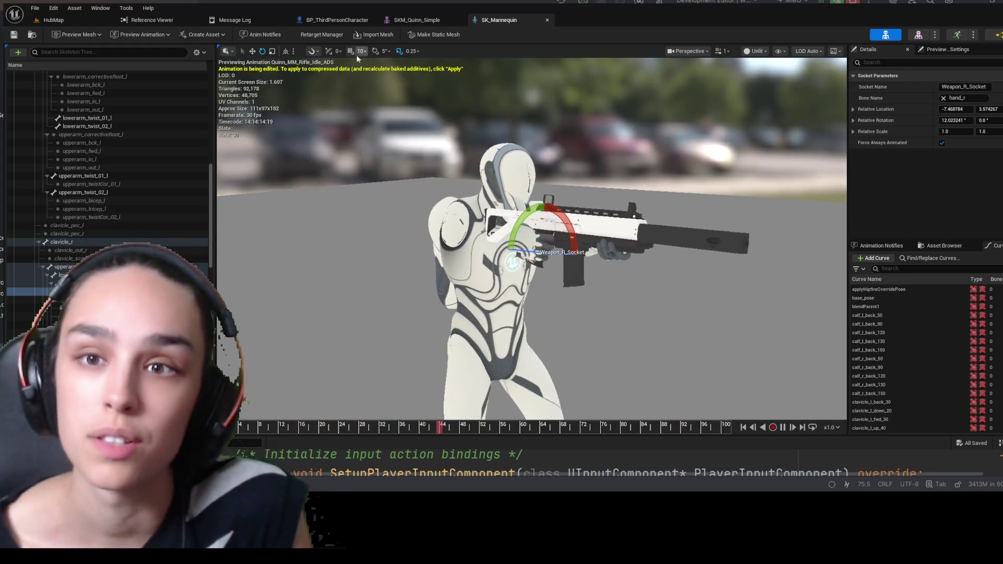
{"action": "left_click", "coordinate": [424, 21]}
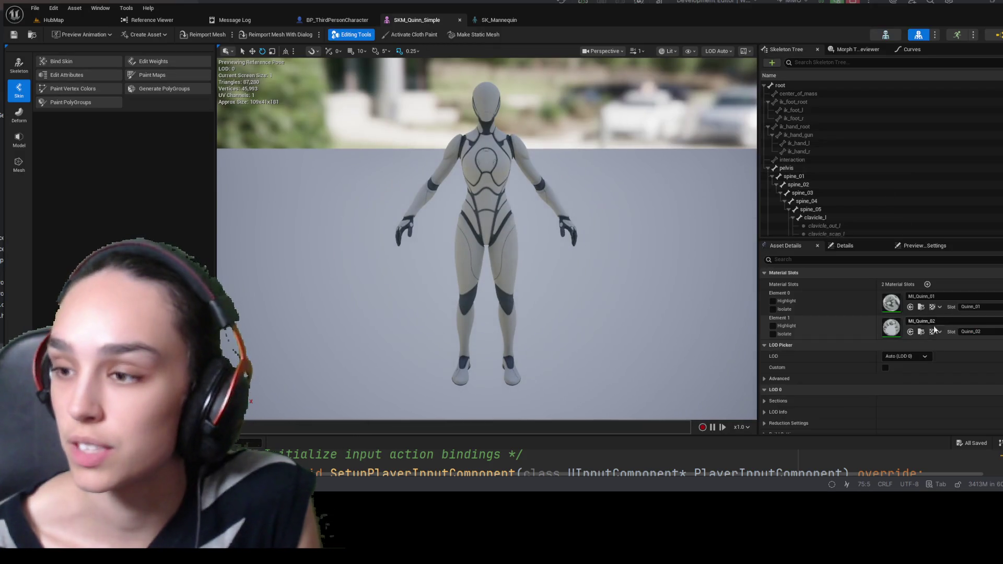
- Browse the Quinn materials in the Content Drawer, then return to the SK_Mannequin skeleton
{"action": "left_click", "coordinate": [922, 307]}
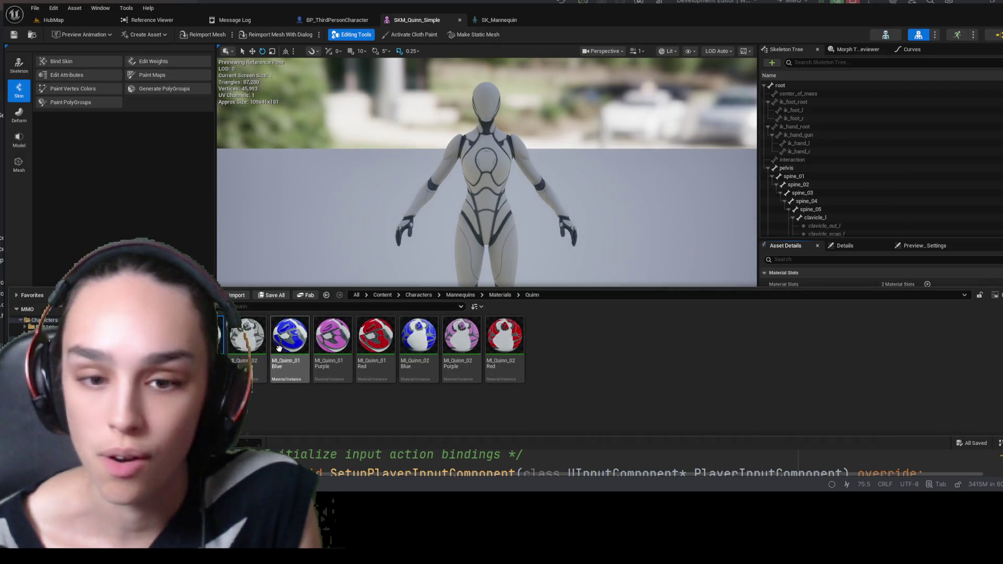
{"action": "key", "text": "ctrl+space"}
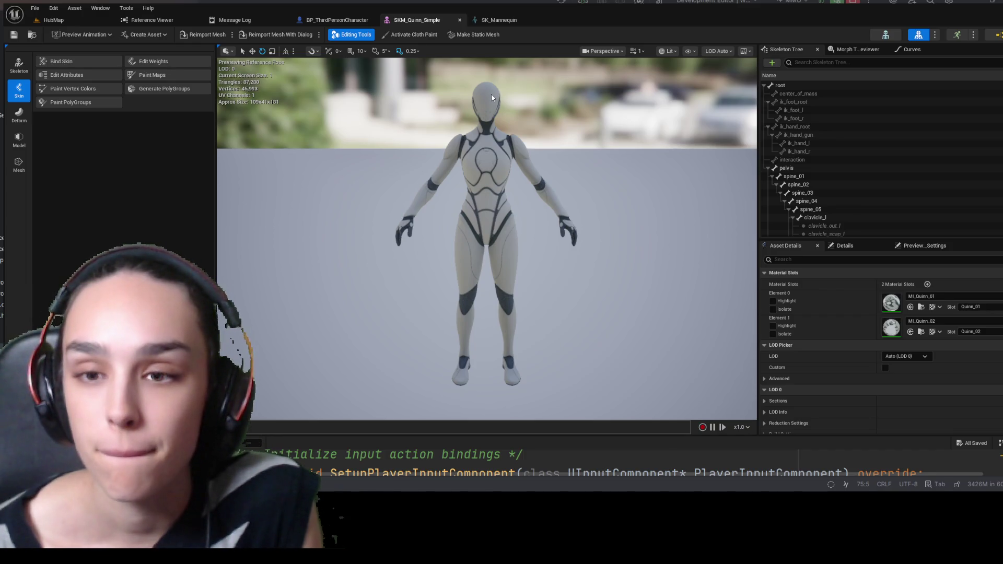
{"action": "left_click", "coordinate": [213, 33]}
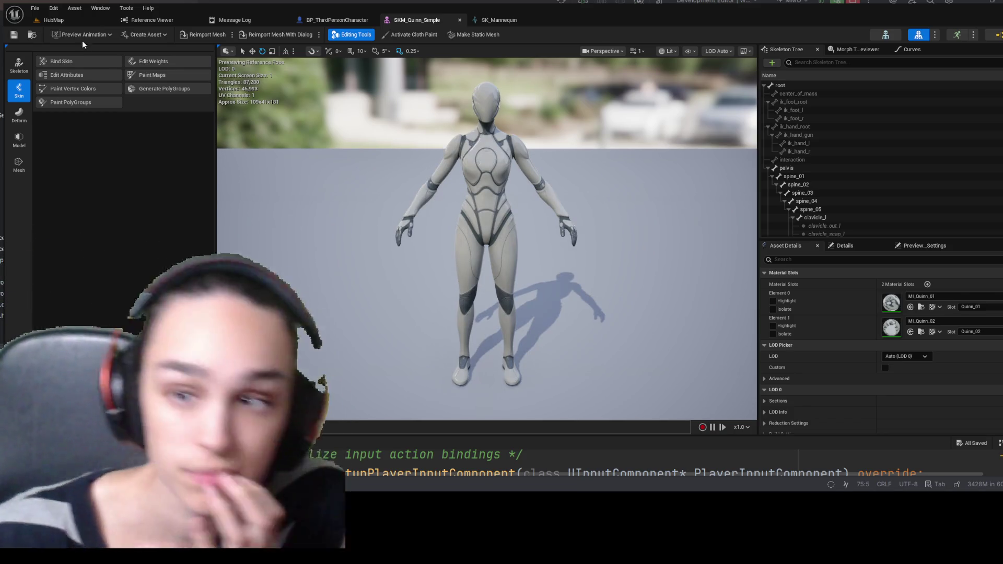
{"action": "left_click", "coordinate": [517, 19]}
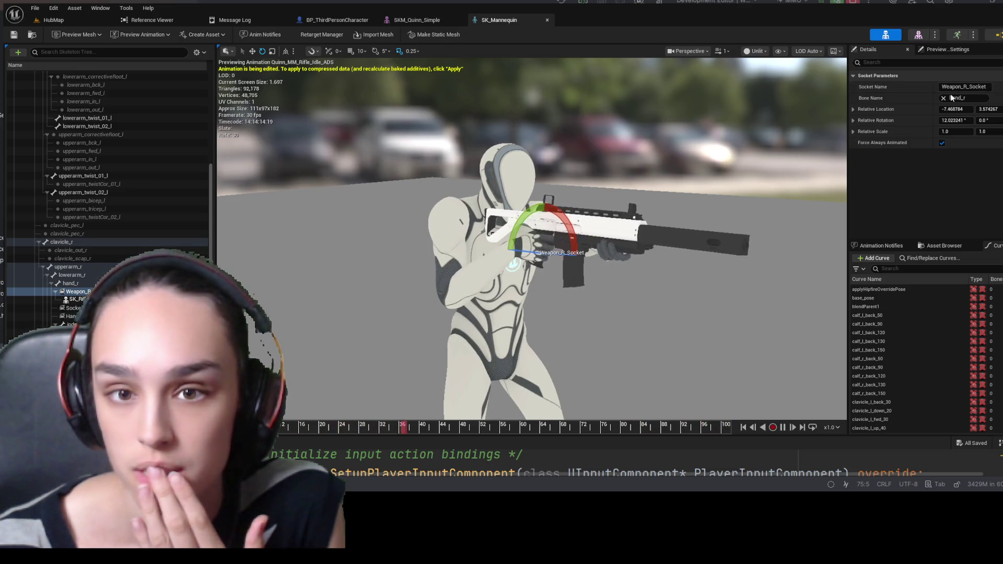
{"action": "scroll", "coordinate": [532, 238], "scroll_direction": "up", "scroll_amount": 5}
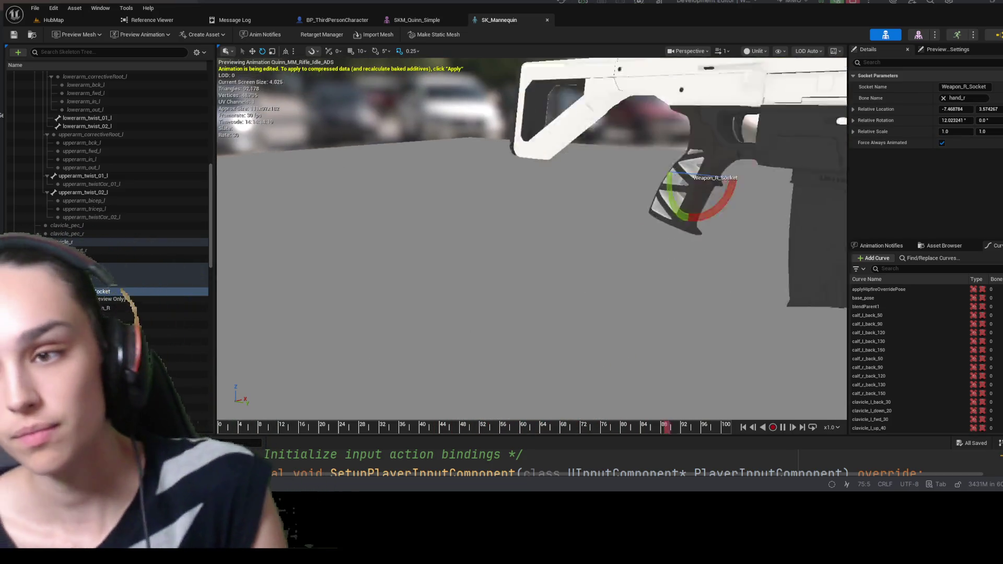
{"action": "mouse_move", "coordinate": [532, 238]}
{"action": "left_mouse_down"}
{"action": "mouse_move", "coordinate": [532, 261]}
{"action": "mouse_move", "coordinate": [366, 262]}
{"action": "mouse_move", "coordinate": [319, 292]}
{"action": "left_mouse_up"}
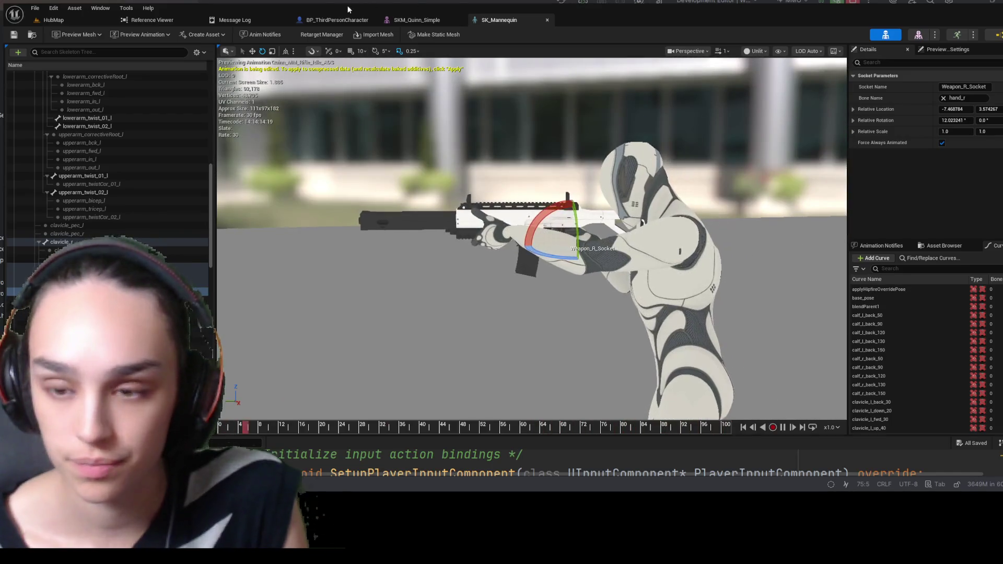